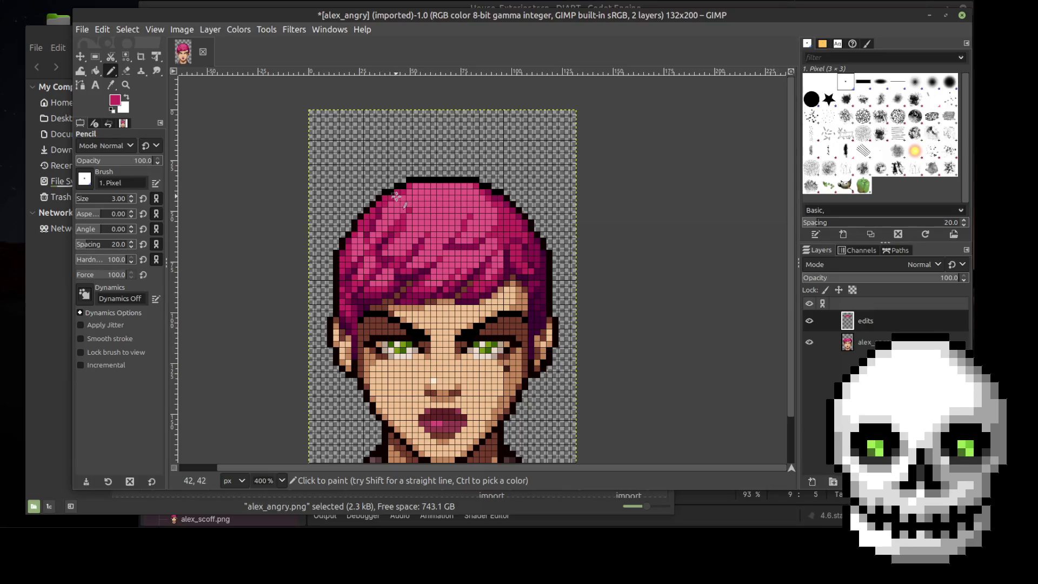
Flick the edits and alex_angry layers on and off to compare, leaving only the edited hair visible
scroll(398, 198, "up", 2, "ctrl")
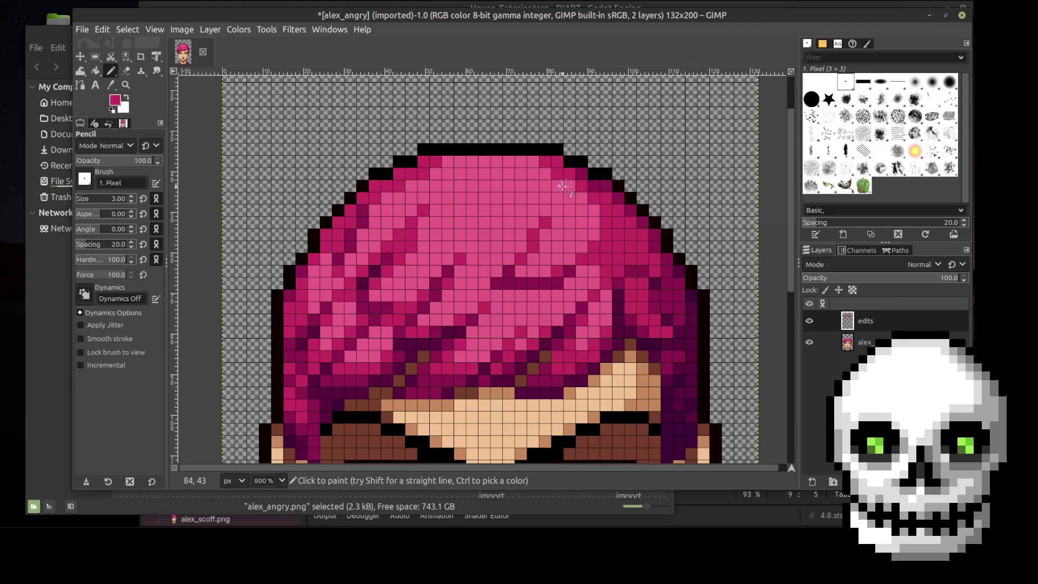
scroll(738, 203, "down", 2, "ctrl")
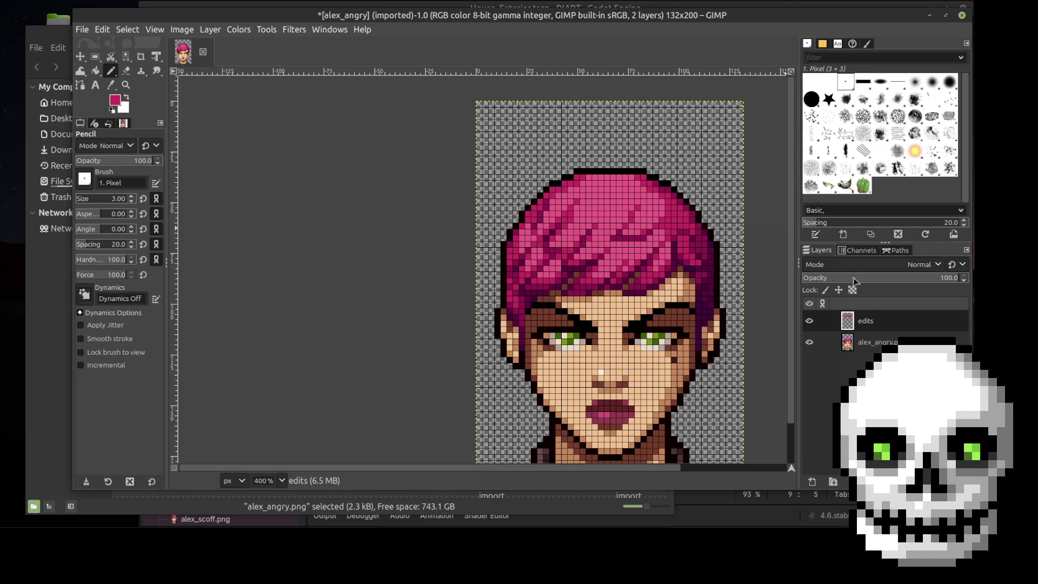
left_click(809, 321)
left_click(809, 321)
left_click(809, 321)
left_click(809, 321)
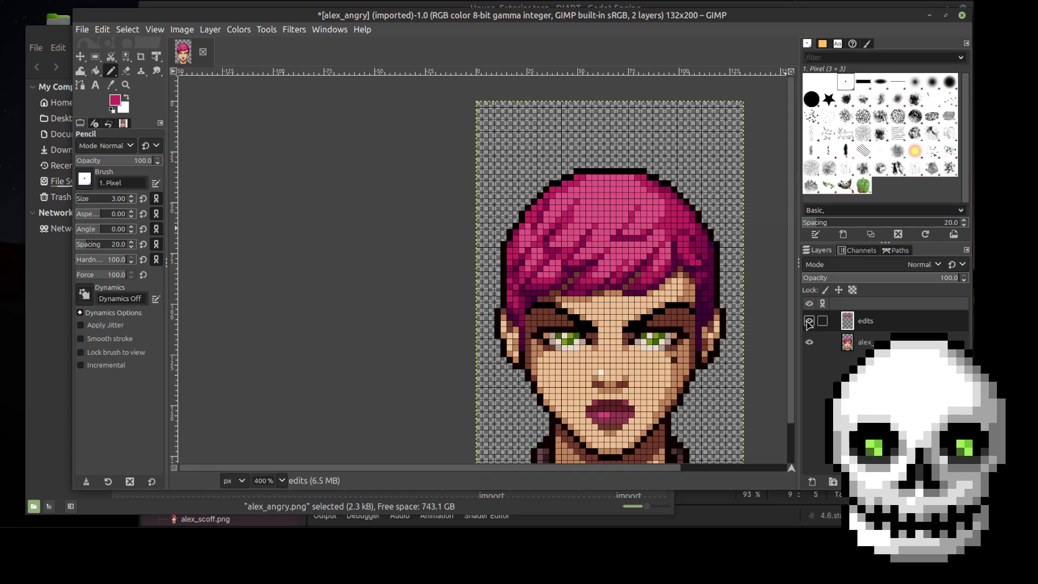
left_click(809, 321)
left_click(809, 321)
left_click(809, 321)
left_click(809, 321)
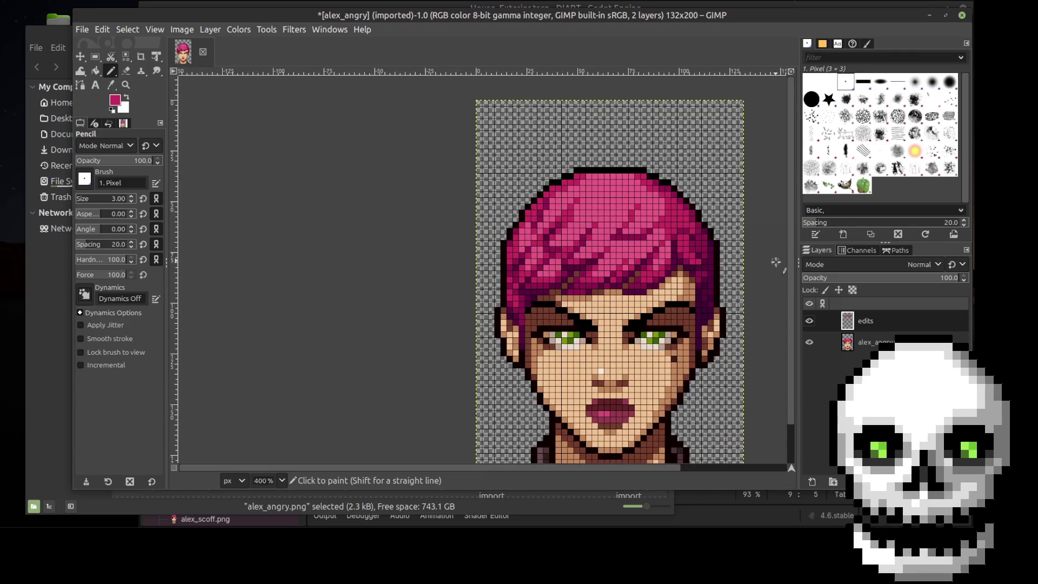
left_click(809, 343)
left_click(809, 343)
left_click(809, 343)
left_click(809, 343)
left_click(809, 342)
left_click(809, 343)
left_click(810, 343)
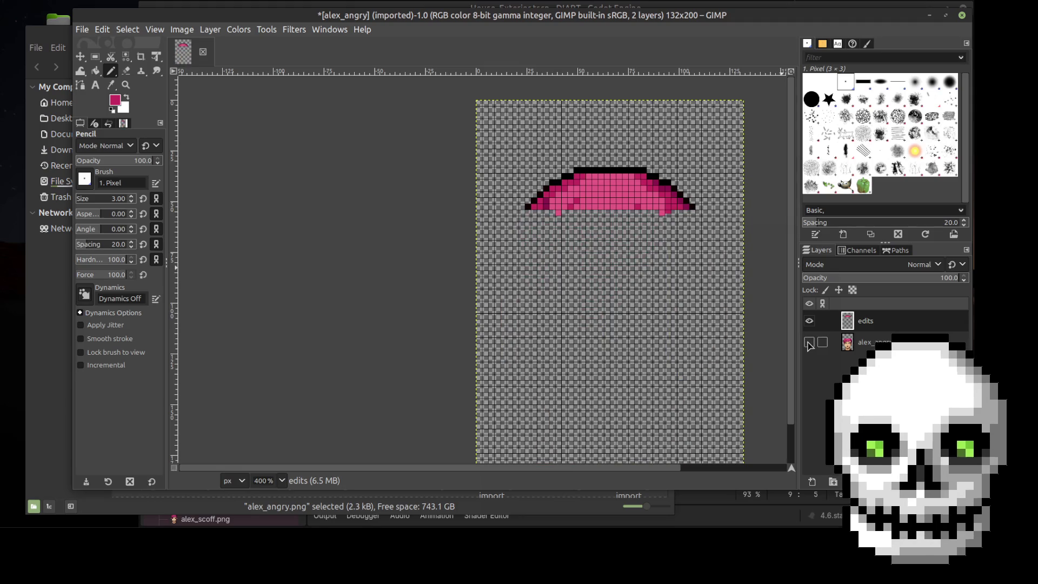
Erase the two stray pink pixels under the hair's left and right sides
scroll(762, 281, "up", 2)
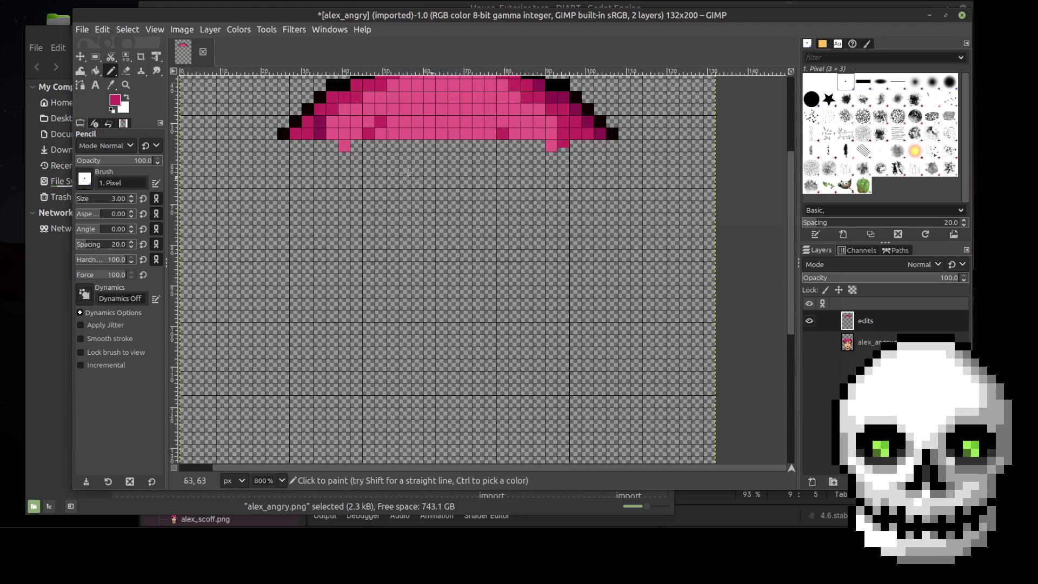
left_click(126, 70)
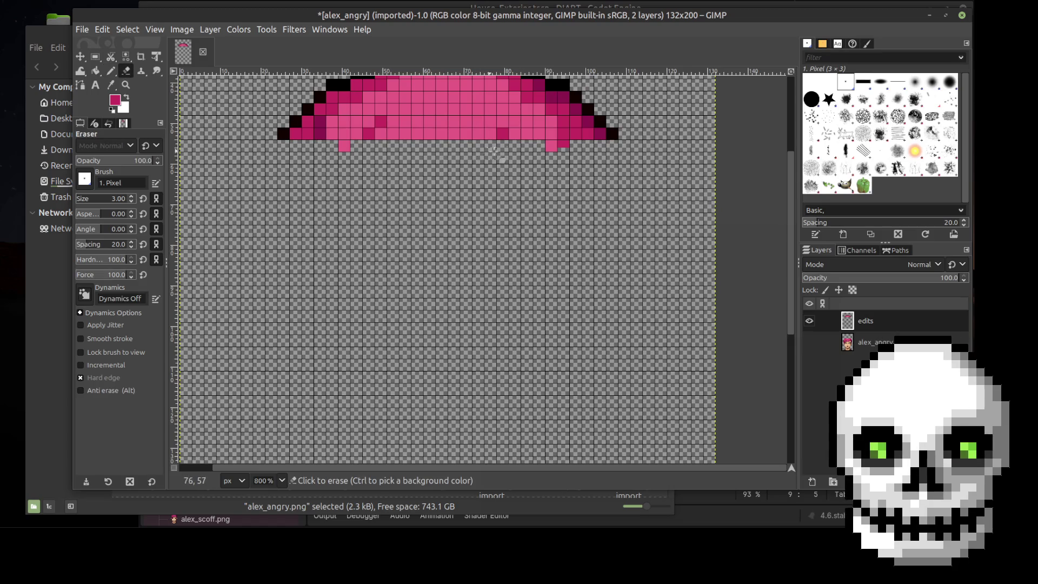
left_click(552, 145)
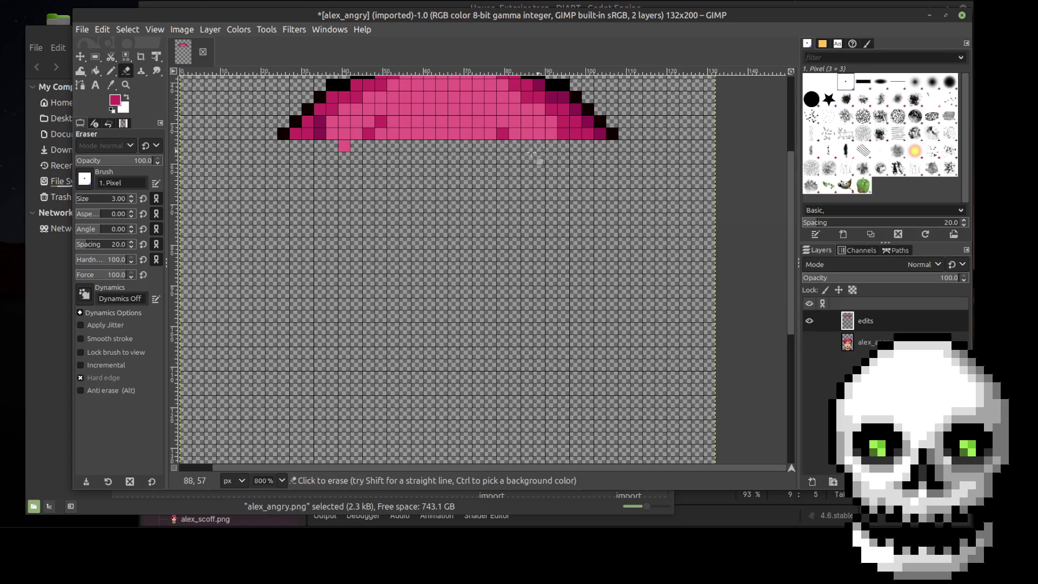
left_click(344, 147)
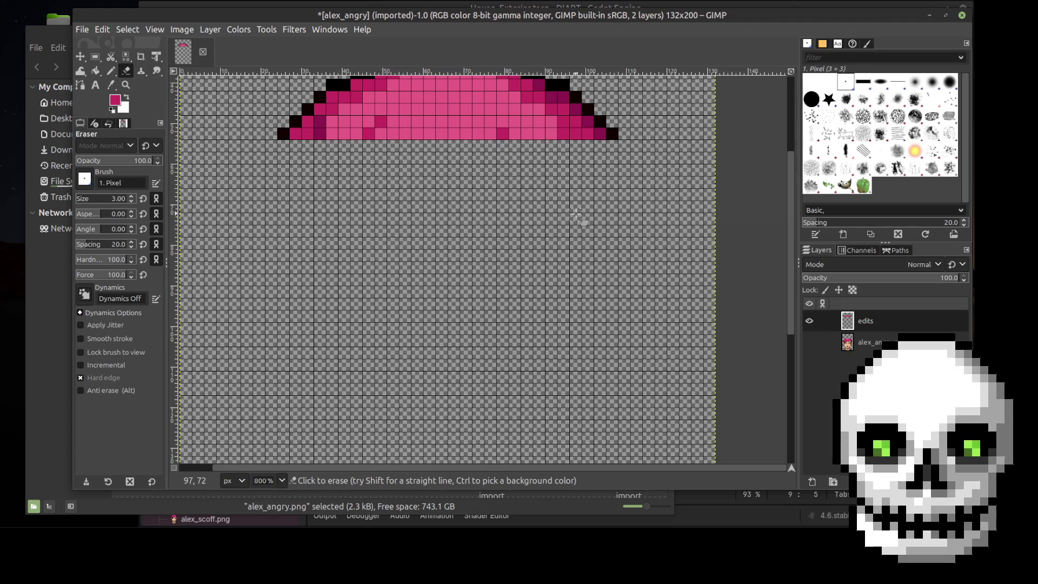
Show the alex_angry portrait layer beneath the edits again
left_click(80, 57)
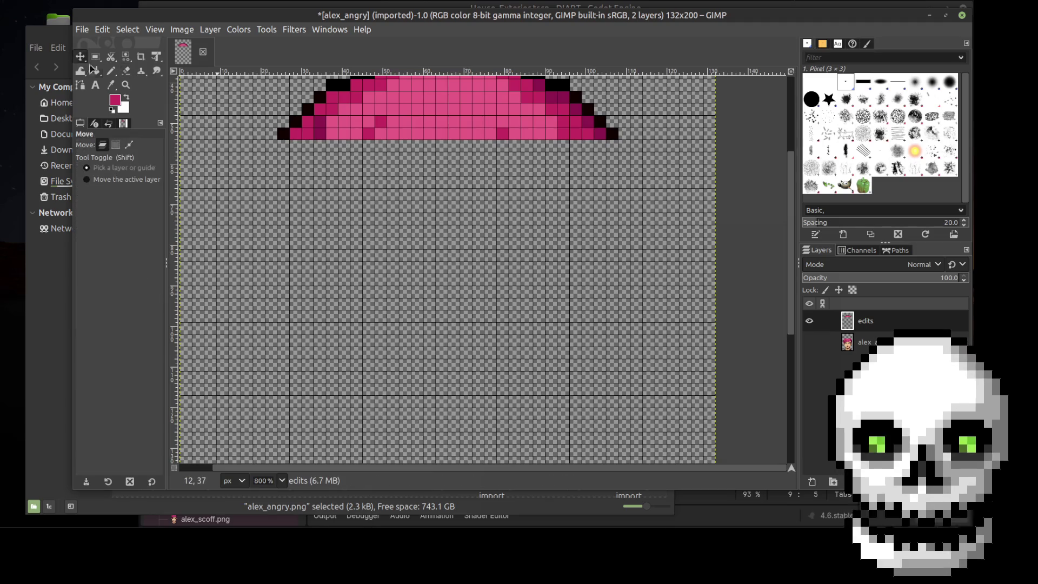
scroll(680, 284, "down", 3)
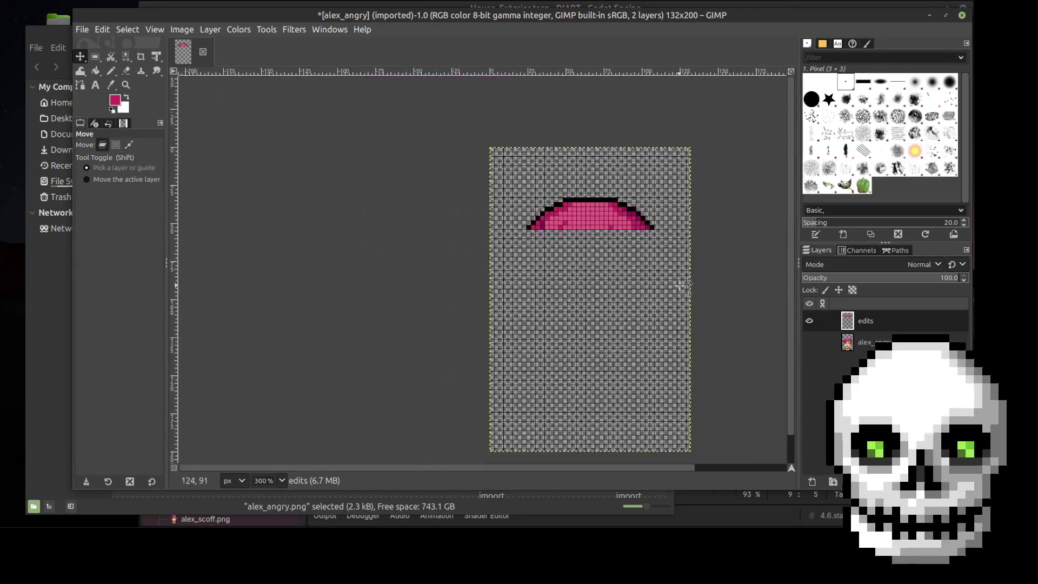
left_click(809, 342)
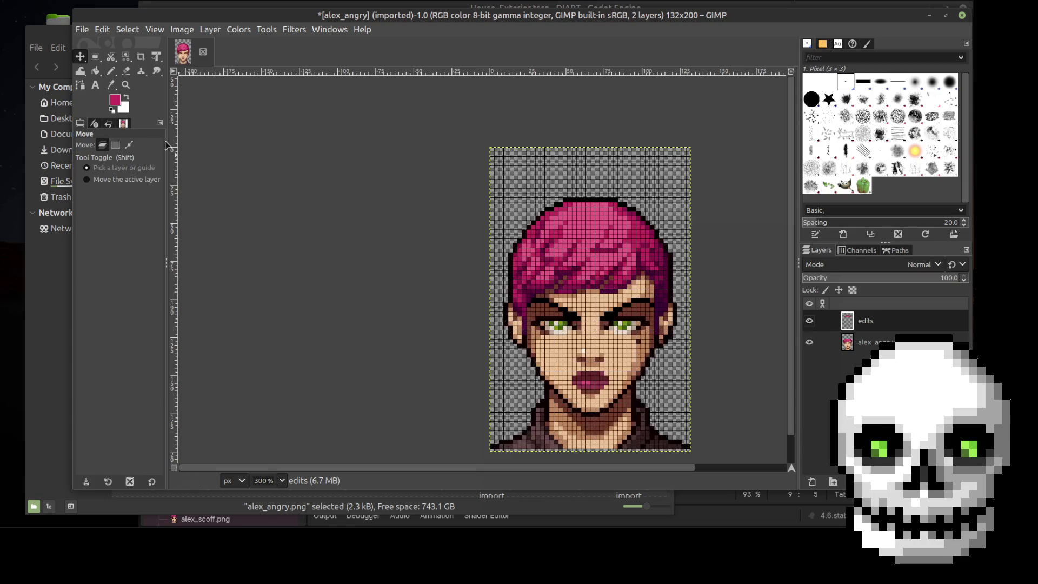
left_click(140, 57)
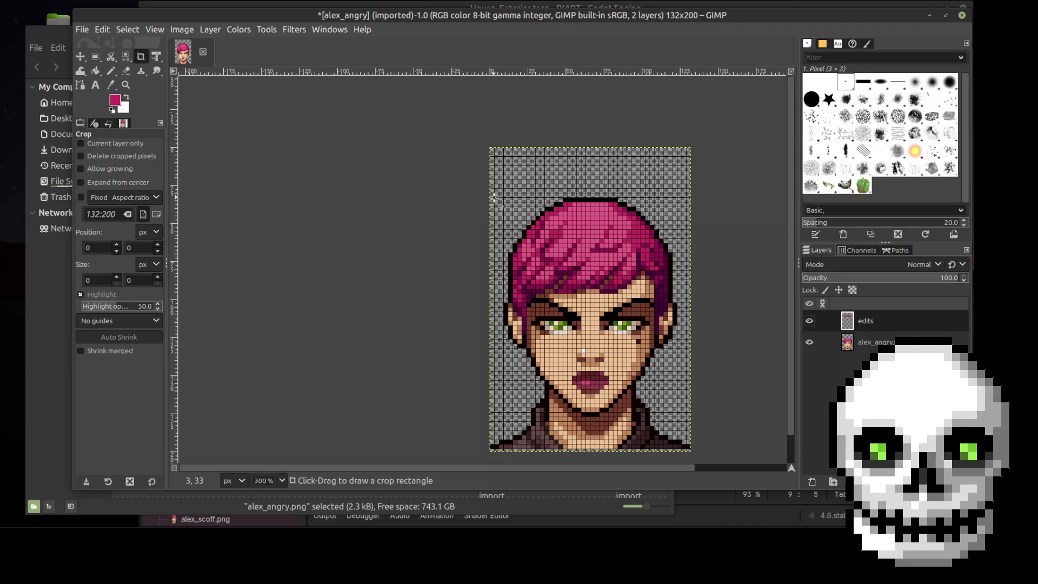
Crop the image to 132×165, starting 33 pixels down to drop the empty band above the hair
mouse_move(492, 197)
left_mouse_down()
mouse_move(538, 269)
mouse_move(697, 448)
left_mouse_up()
key("4")
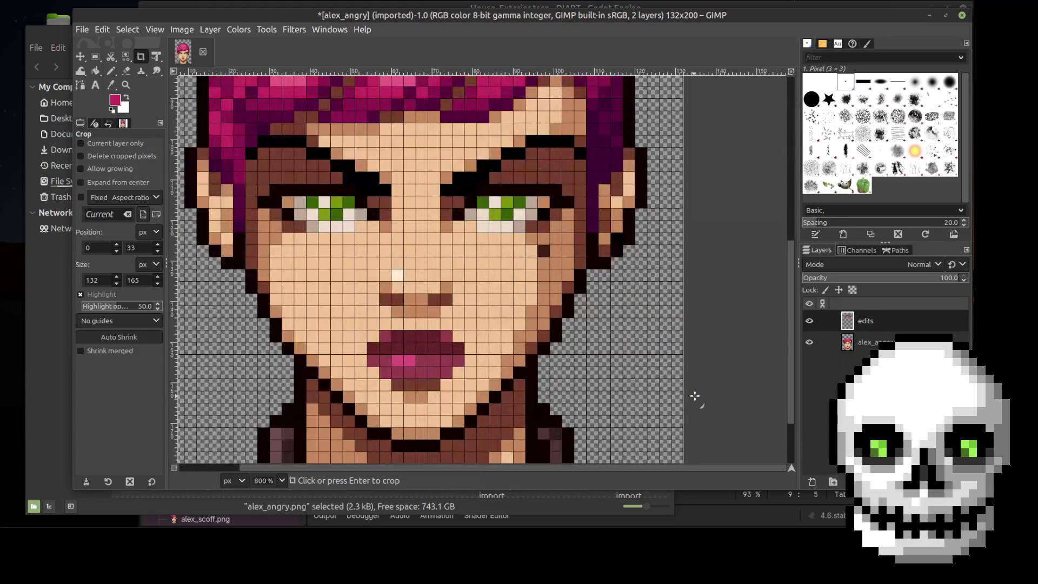
left_click_drag(671, 440, 672, 441)
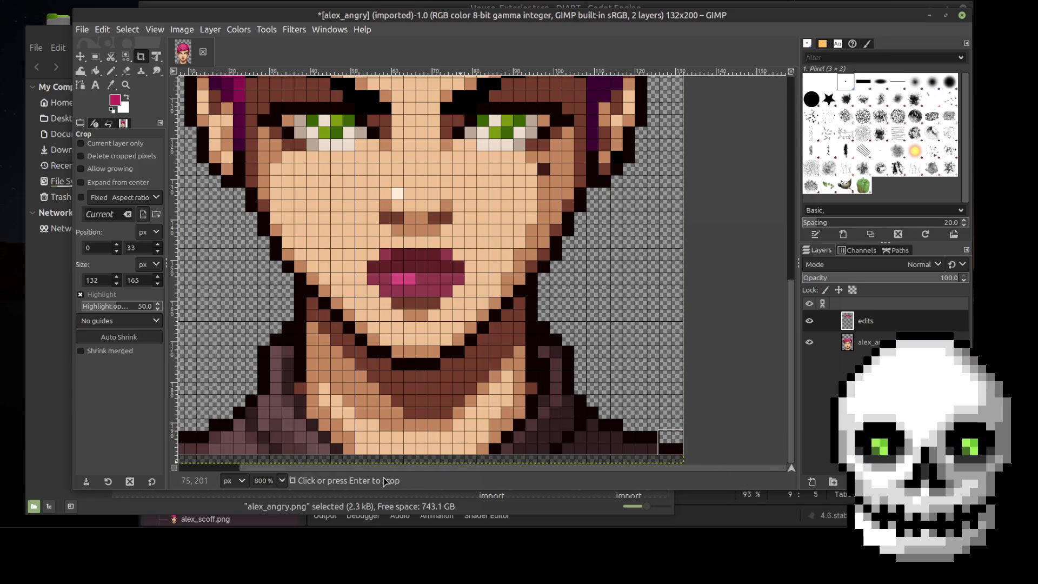
scroll(186, 459, "left", 3)
scroll(400, 285, "up", 2)
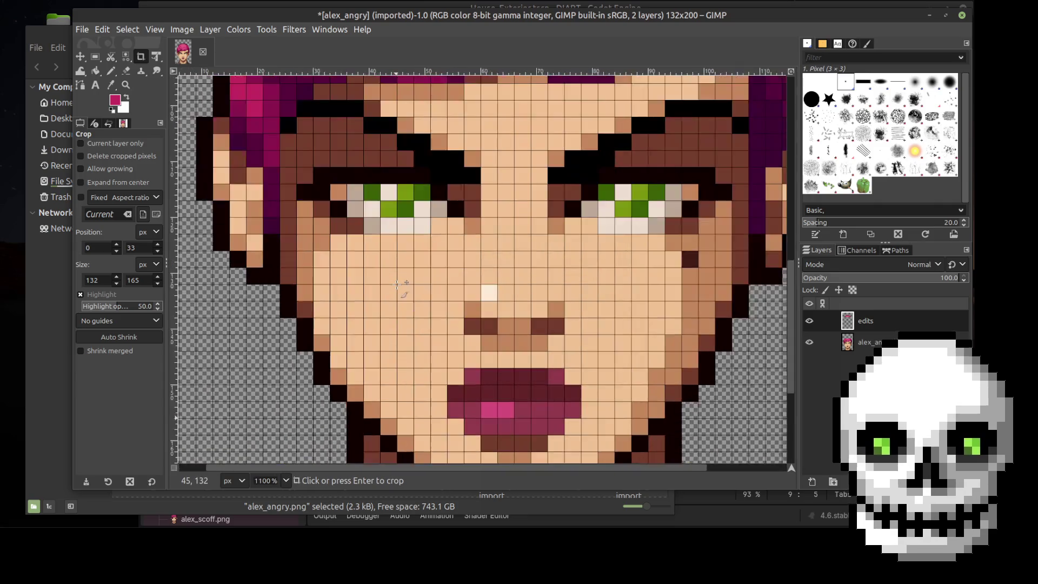
scroll(400, 285, "down", 4)
scroll(490, 216, "up", 1)
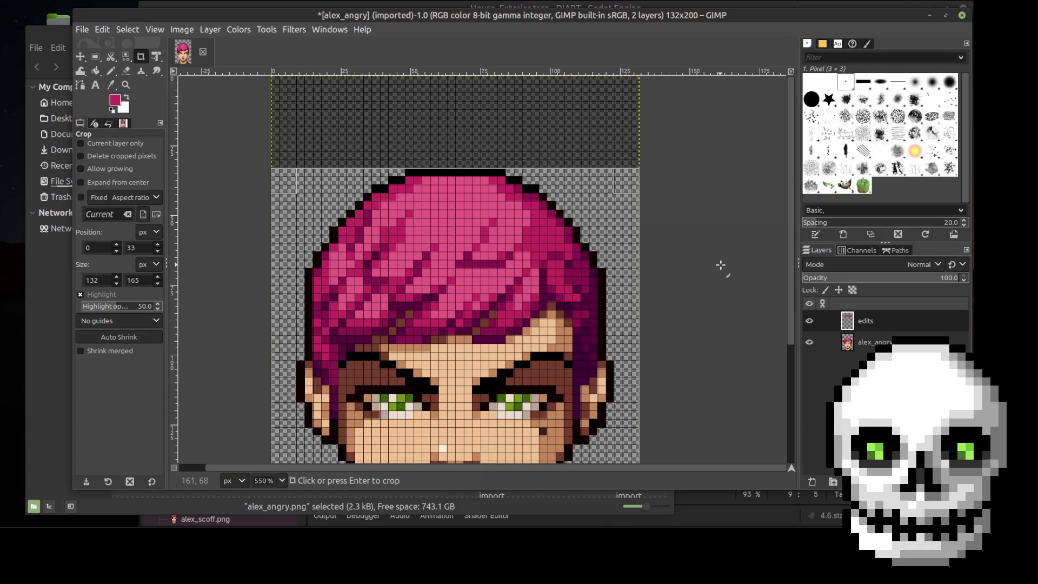
key("Return")
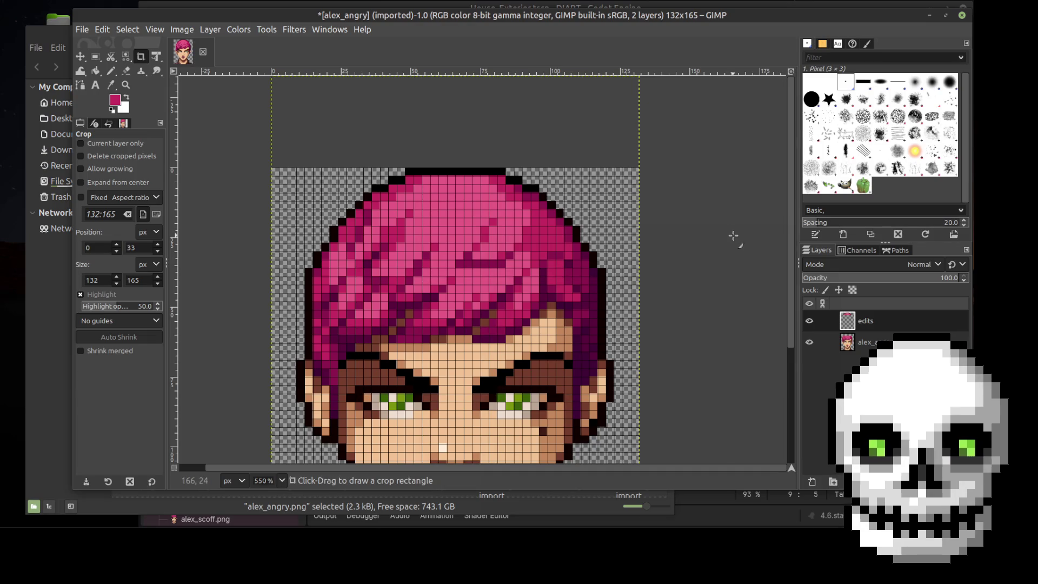
scroll(733, 236, "down", 3, "ctrl")
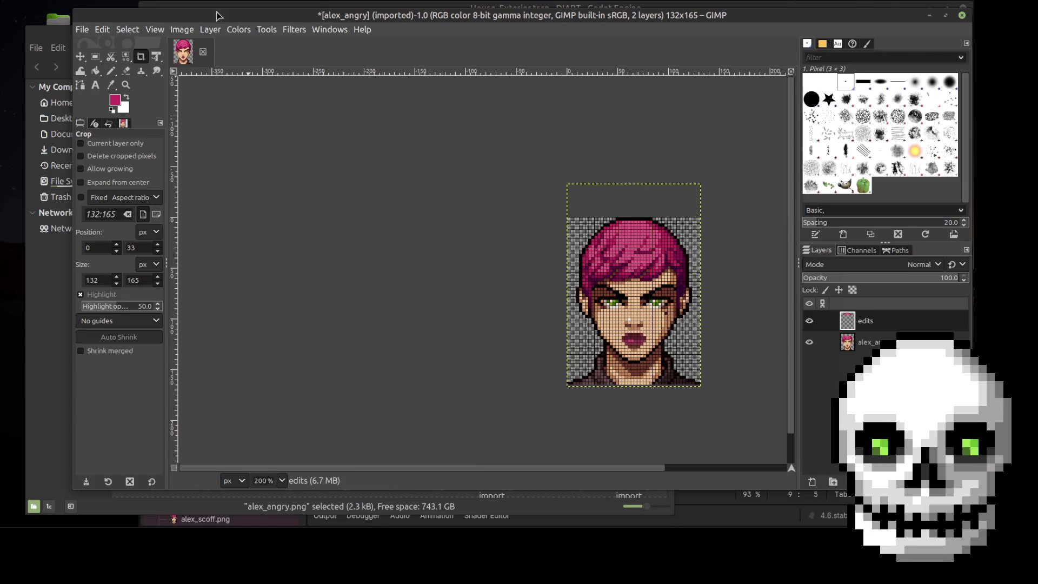
left_click(185, 31)
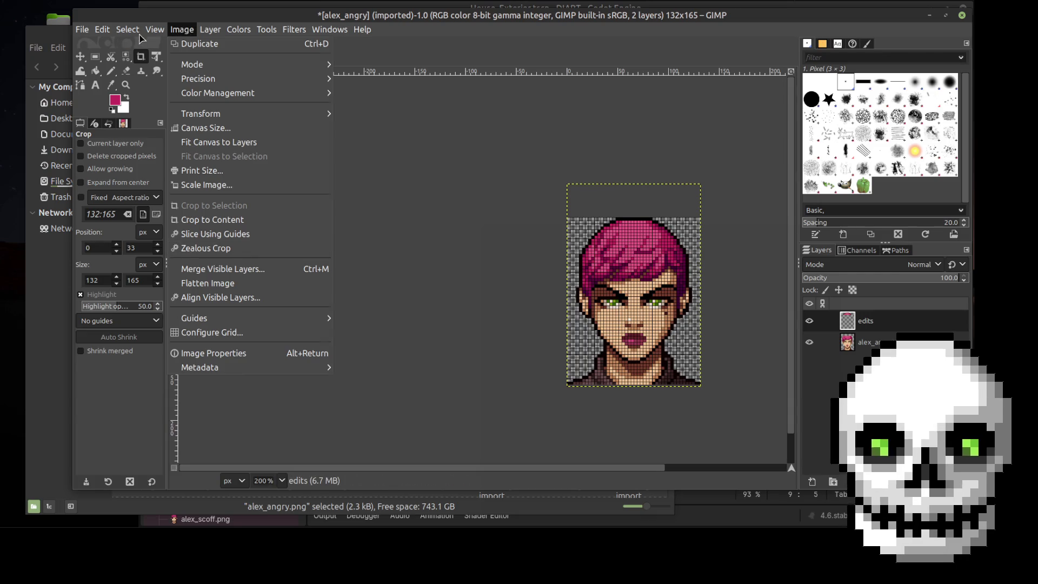
Turn the pixel grid off and back on over the 132×165 portrait, then take the Pencil tool
mouse_move(154, 31)
left_click(187, 276)
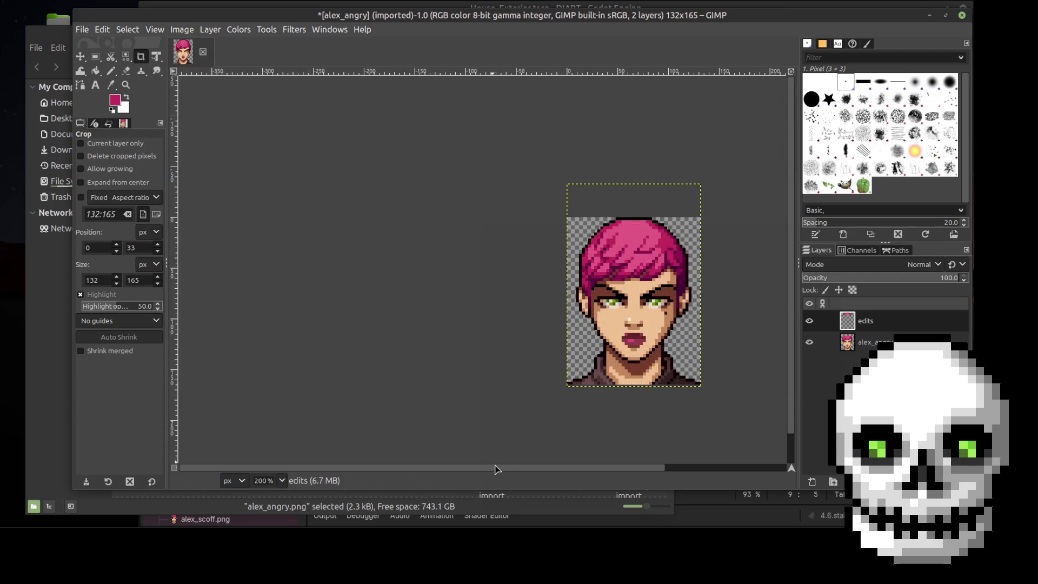
scroll(497, 468, "right", 5)
scroll(559, 395, "up", 1)
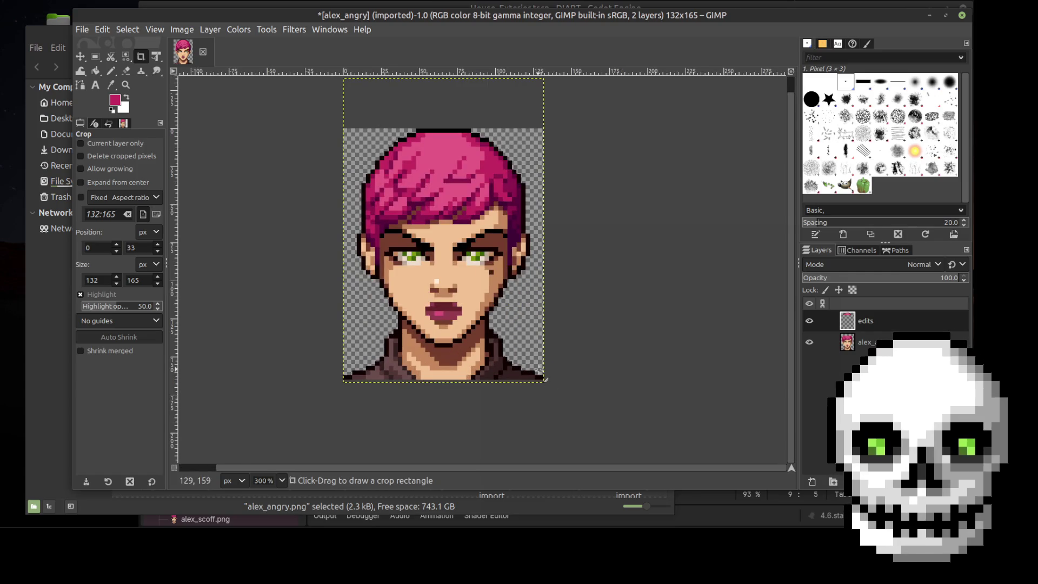
scroll(536, 369, "up", 1)
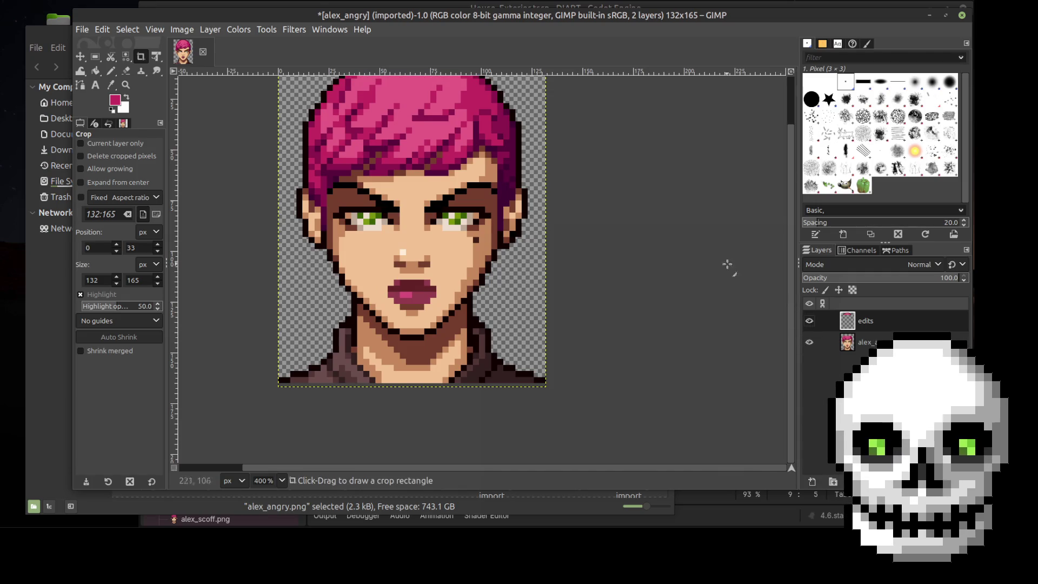
scroll(792, 289, "up", 2)
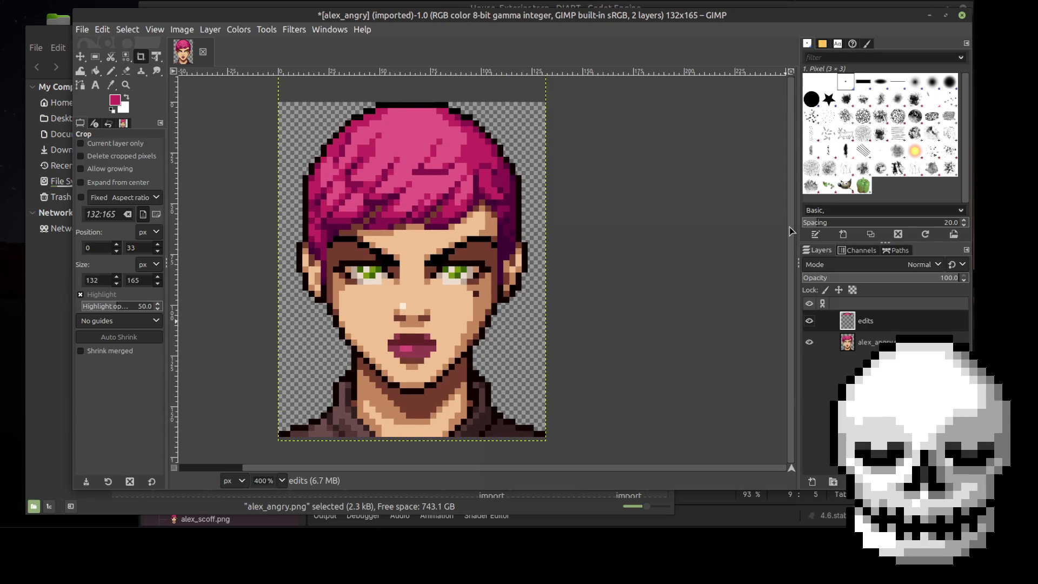
left_click(147, 31)
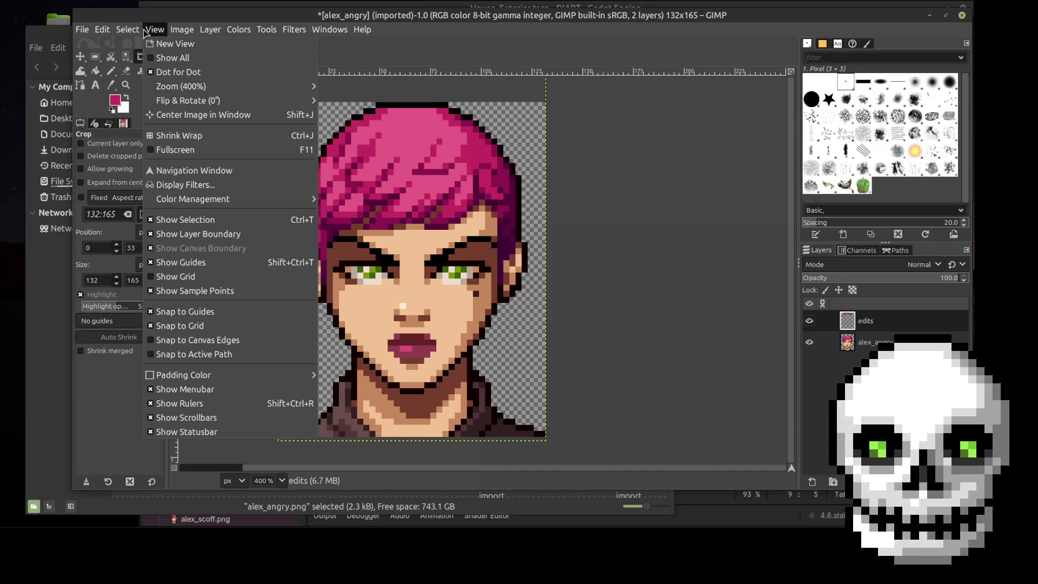
left_click(189, 276)
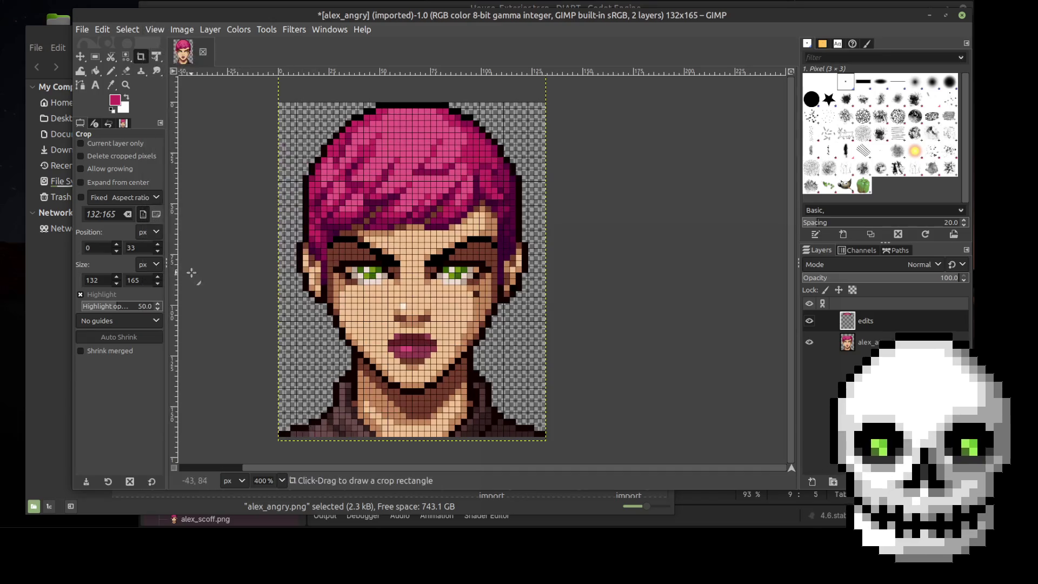
left_click(111, 72)
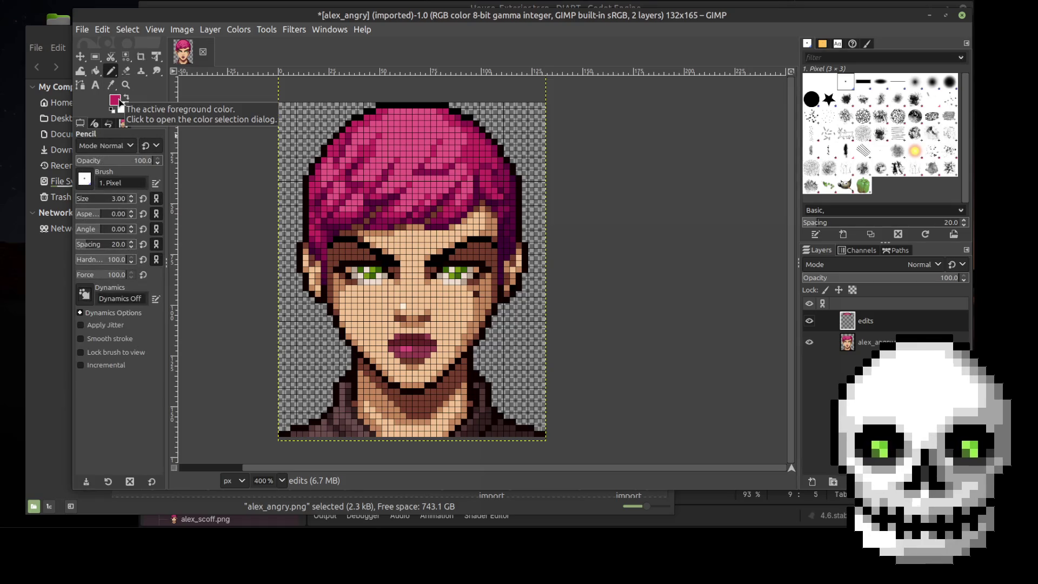
key("o")
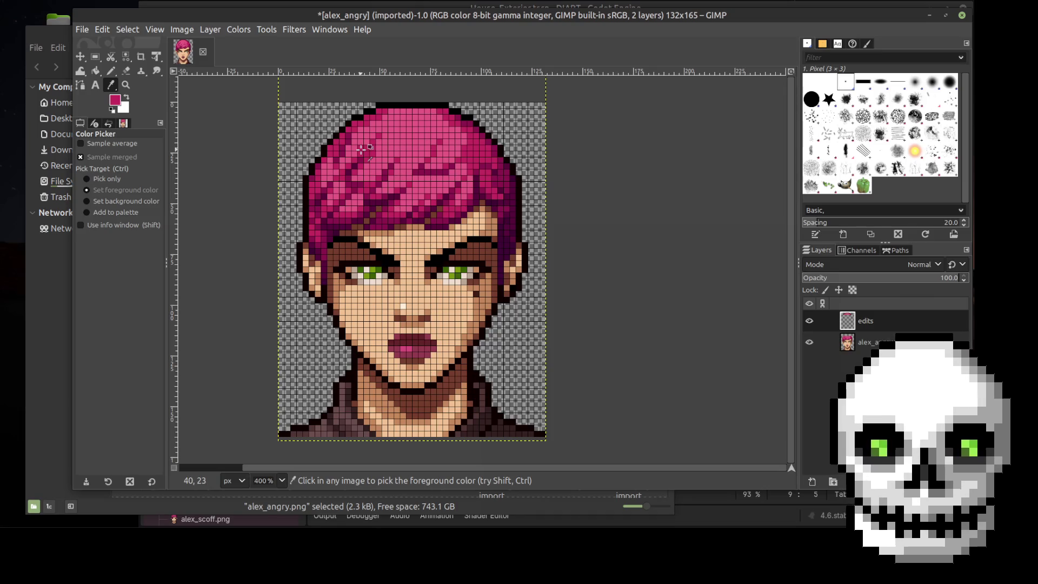
key("n")
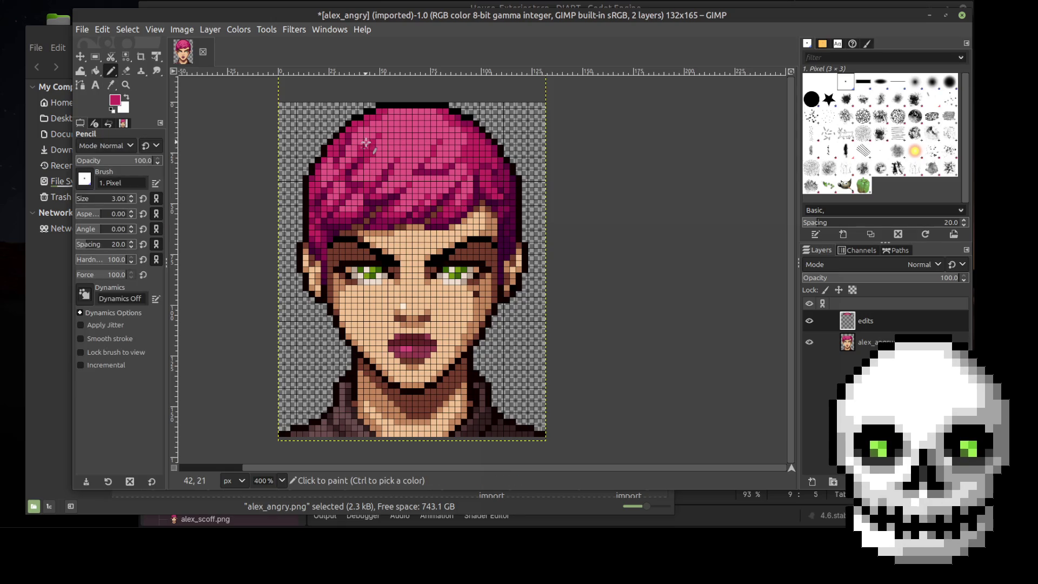
scroll(371, 149, "up", 2, "ctrl")
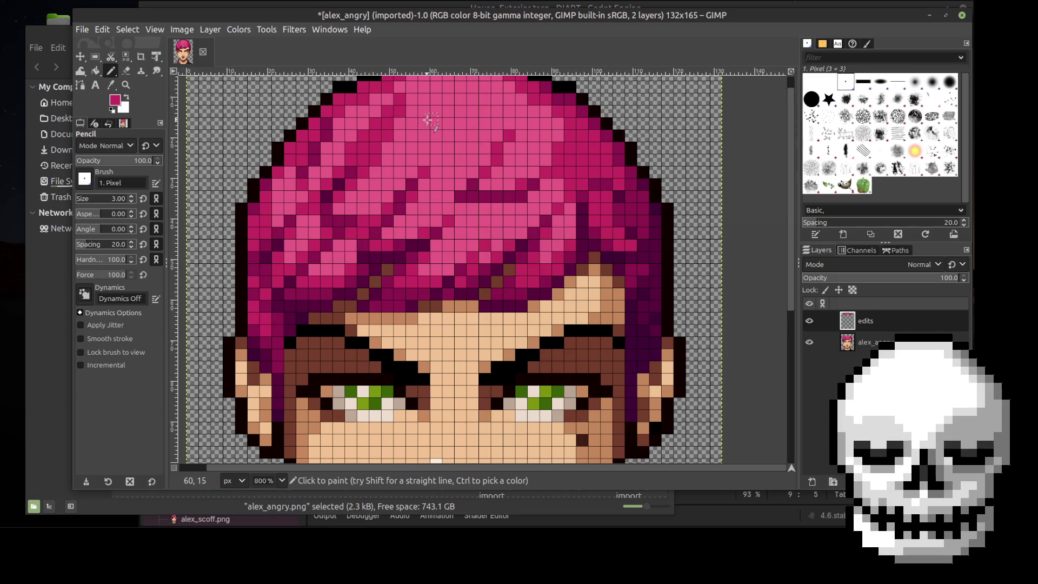
key("ctrl")
scroll(443, 141, "down", 3)
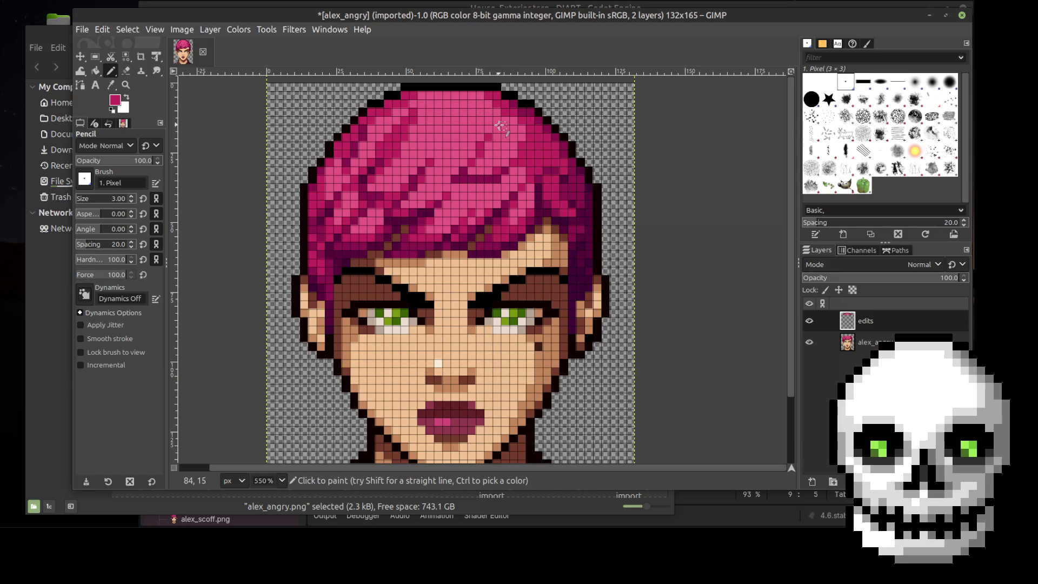
scroll(497, 130, "up", 2)
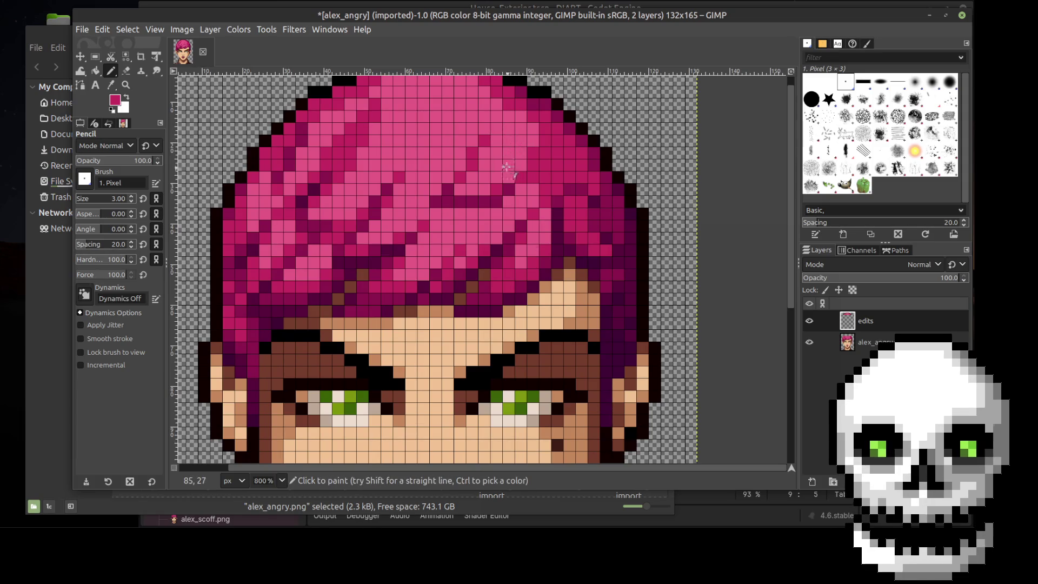
left_click(809, 320)
left_click(809, 320)
left_click(809, 320)
left_click(809, 320)
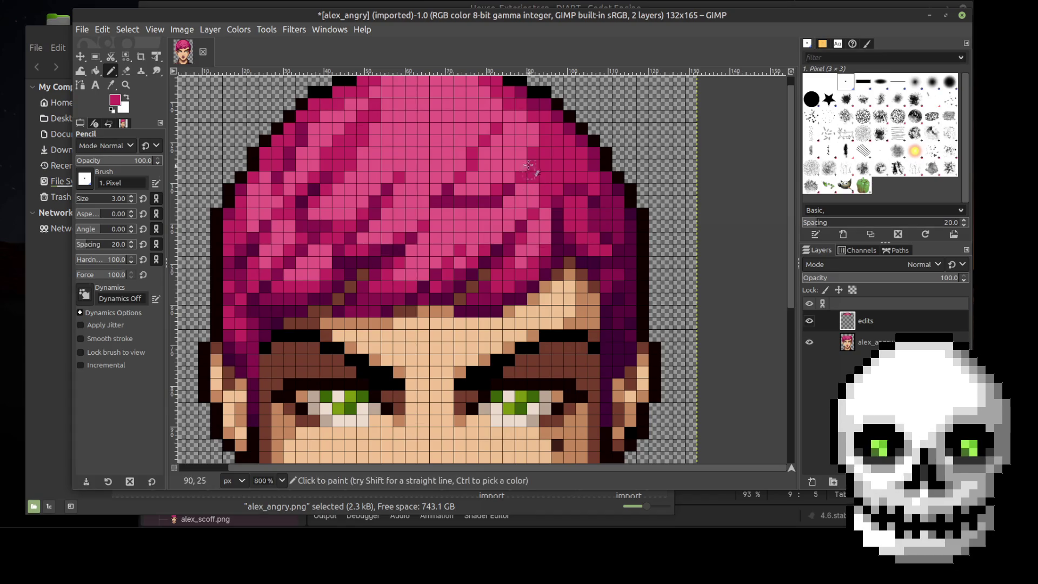
left_click(809, 321)
left_click(809, 321)
left_click(809, 320)
left_click(809, 320)
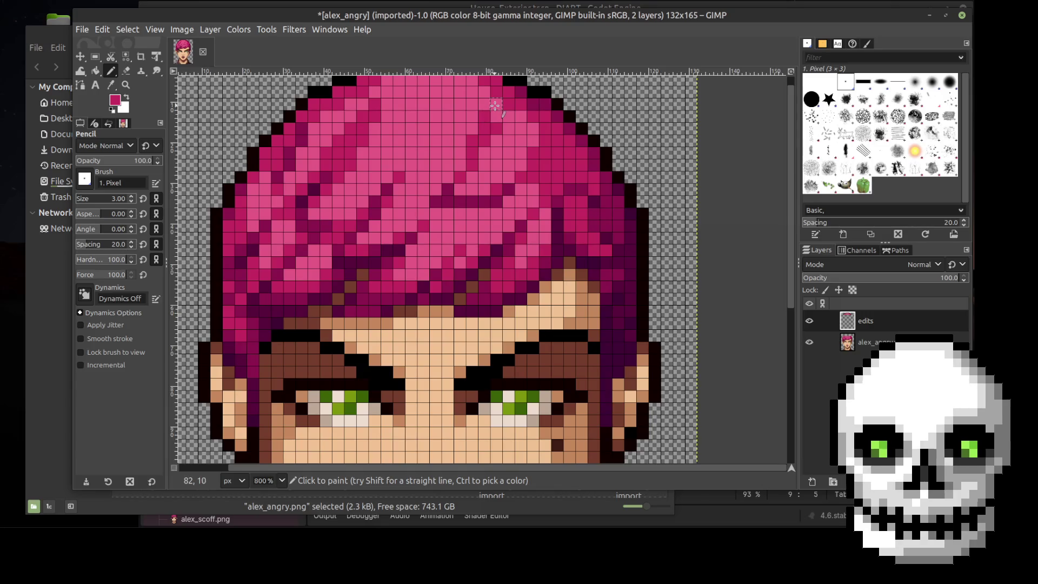
key("i")
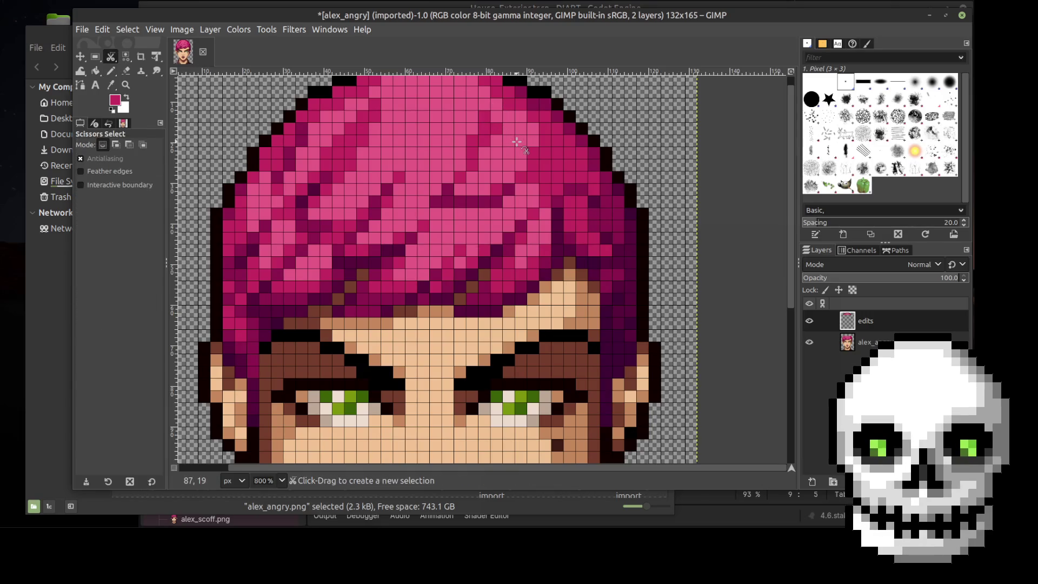
Sample the lighter pink from the hair and flick the edits layer off and on to compare
key("o")
left_click(516, 142)
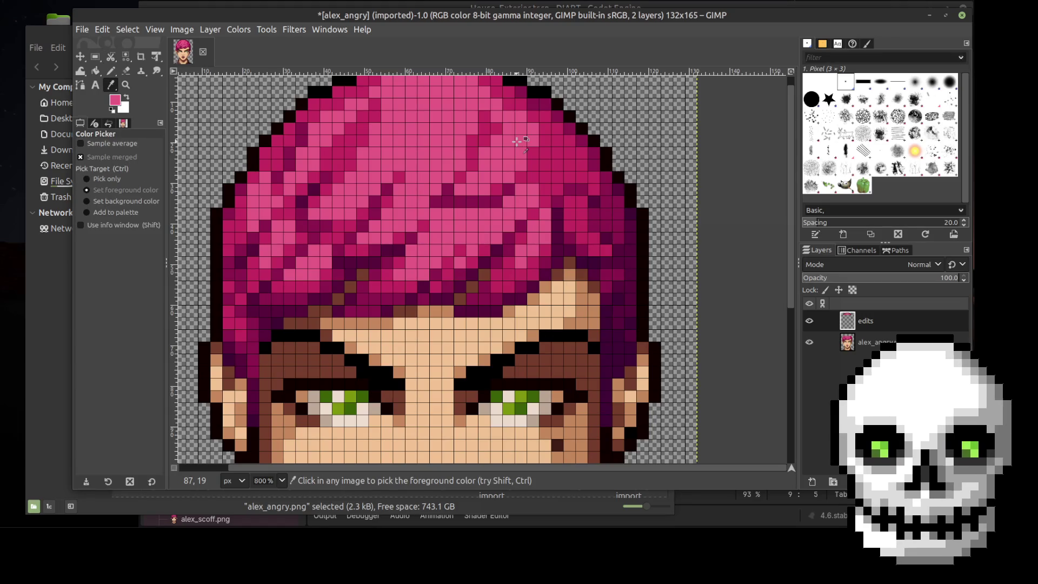
key("n")
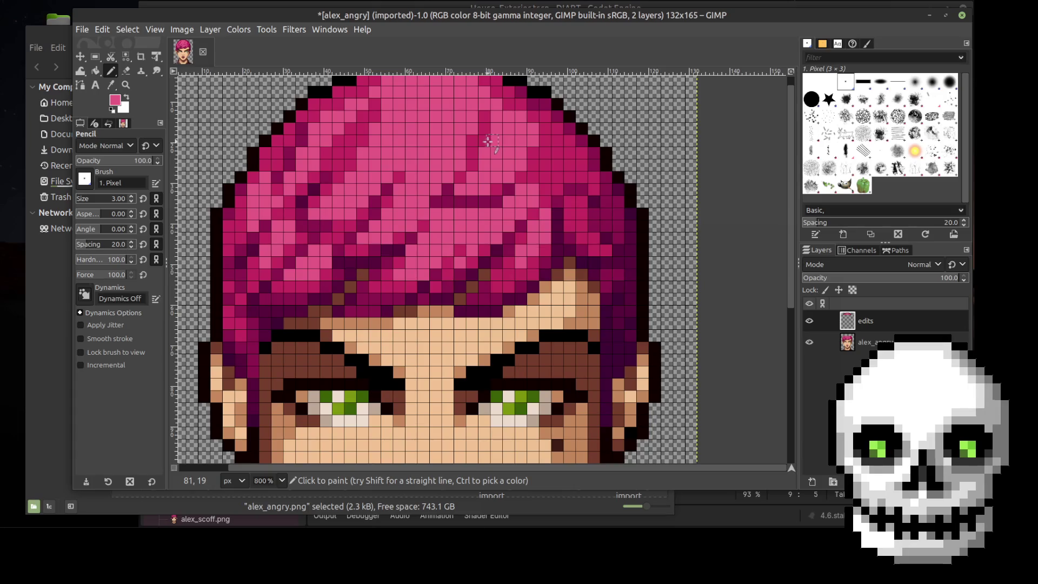
left_click(810, 321)
left_click(809, 321)
left_click(809, 321)
left_click(809, 321)
left_click(809, 321)
left_click(810, 321)
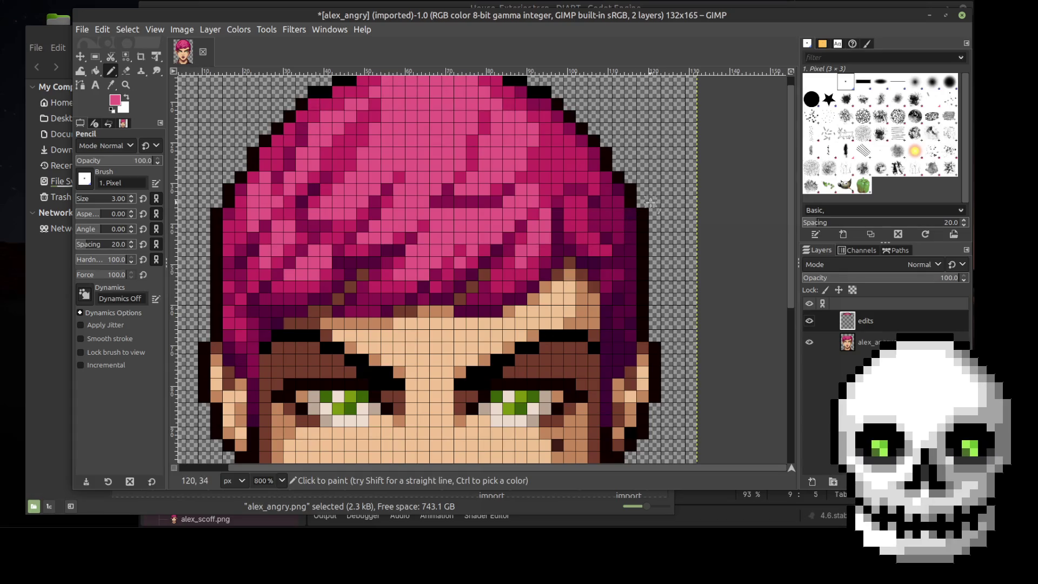
Zoom out and turn off the pixel grid overlay on the canvas
key("minus")
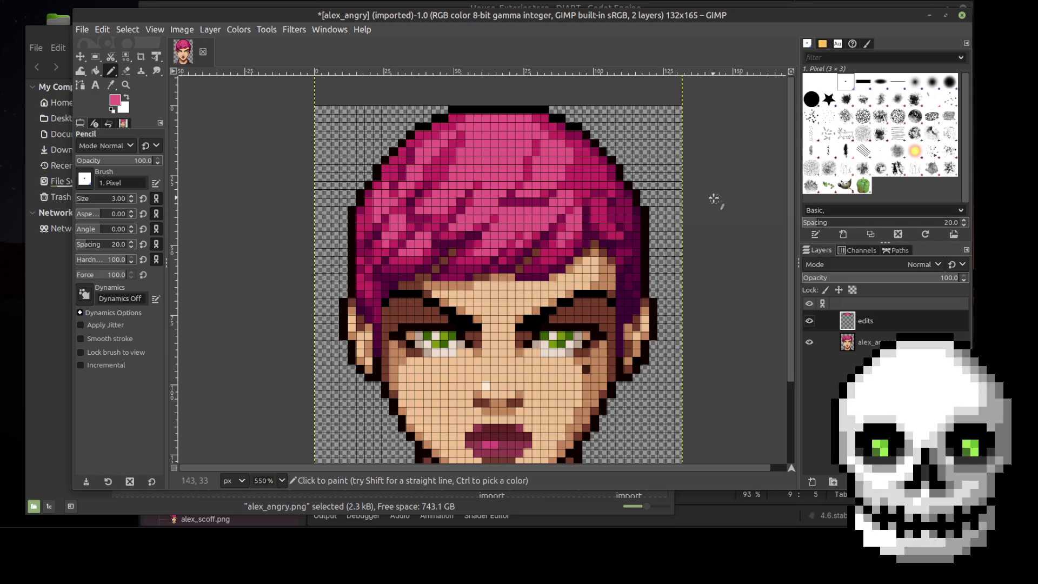
scroll(715, 200, "down", 3)
scroll(714, 200, "up", 2)
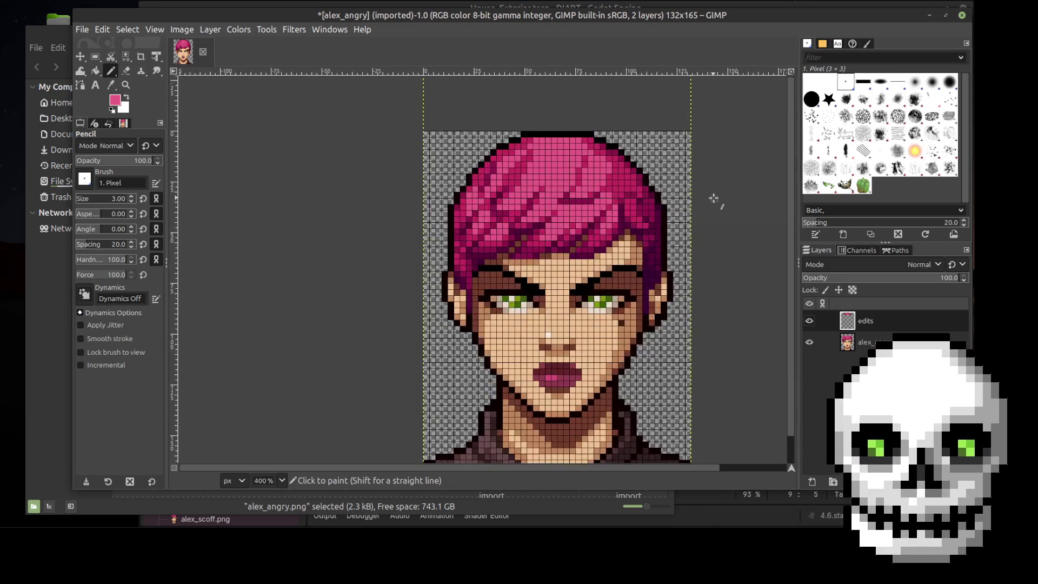
left_click(153, 30)
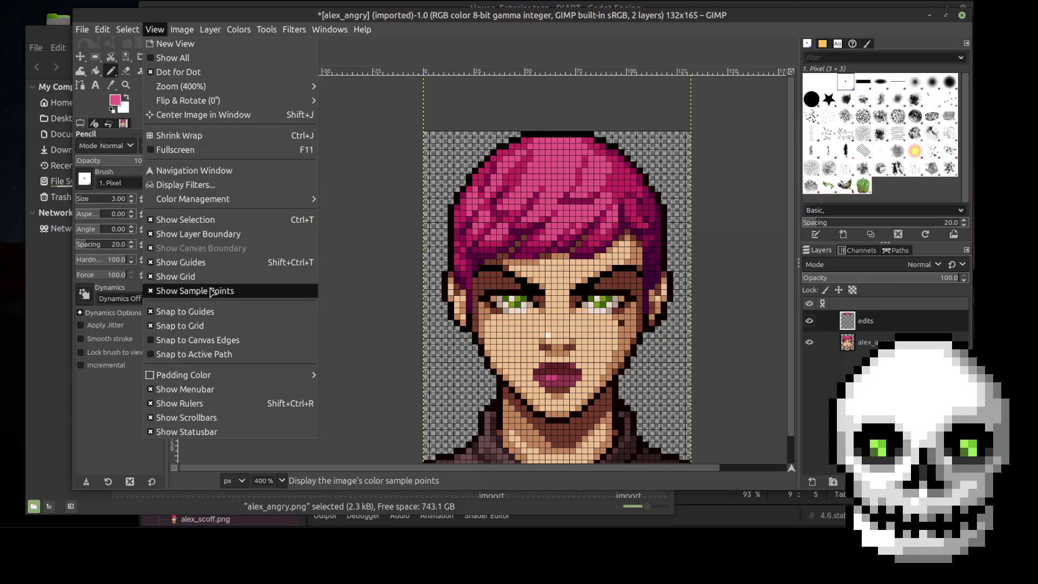
left_click(187, 290)
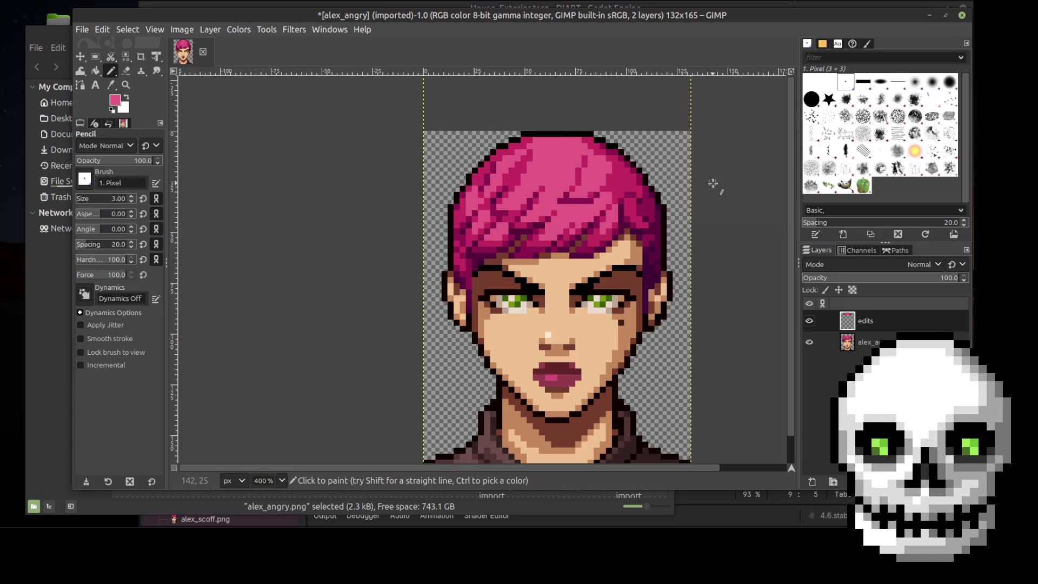
Sample the darker crimson from the hair as the foreground colour, back on the Pencil
scroll(712, 184, "up", 1)
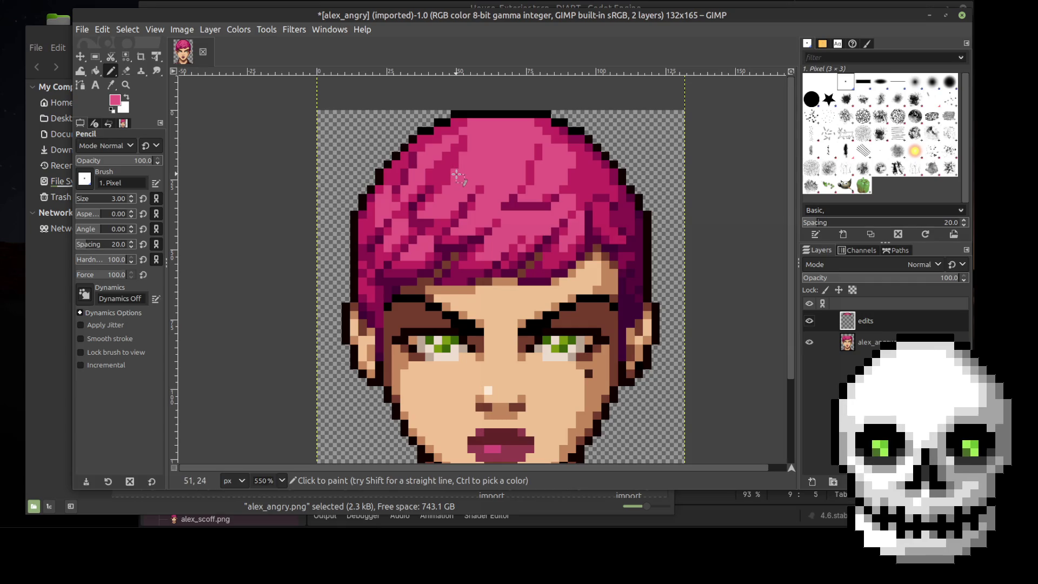
scroll(452, 171, "up", 2)
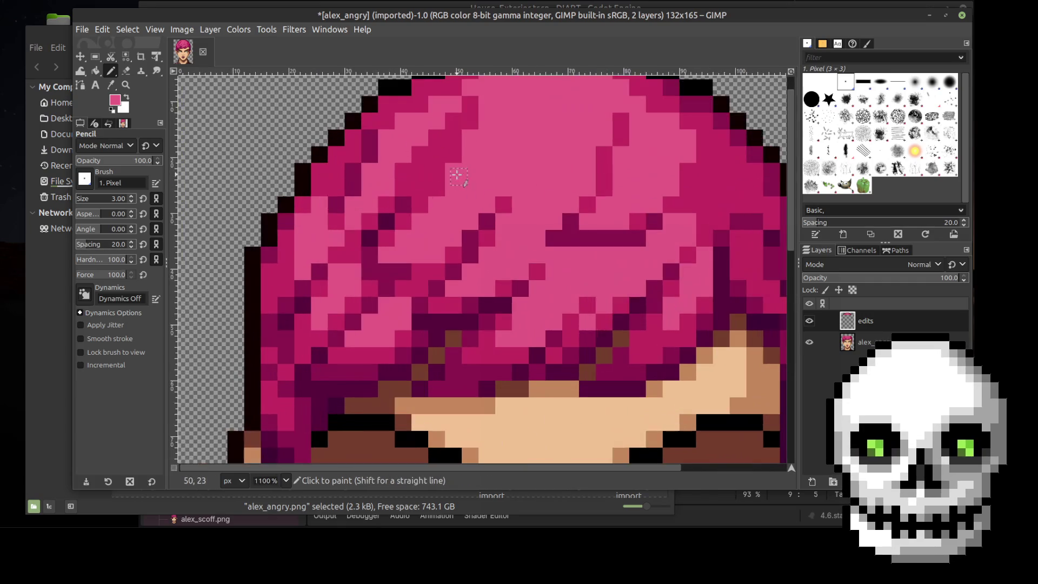
key("r")
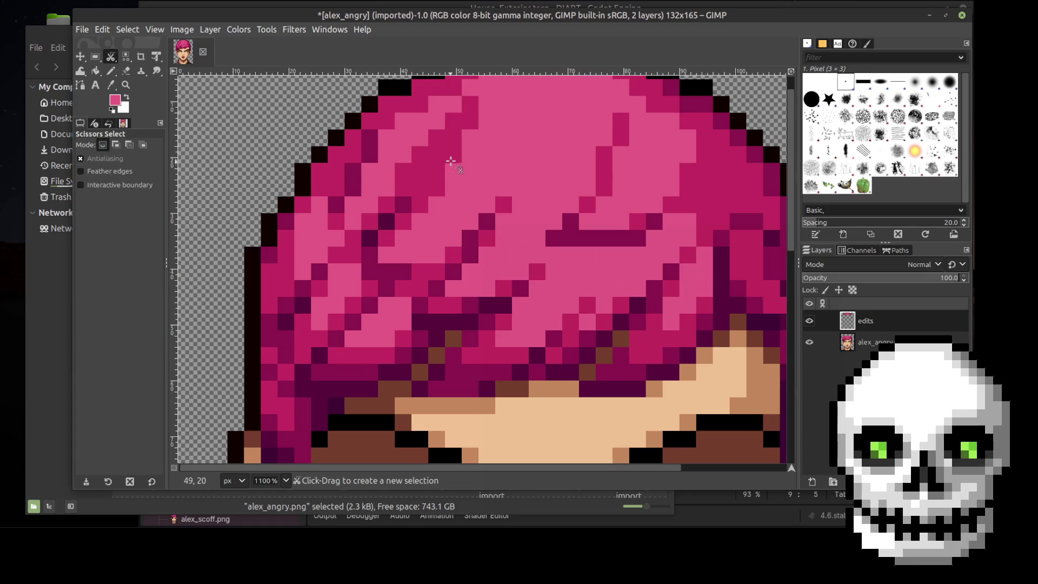
key("o")
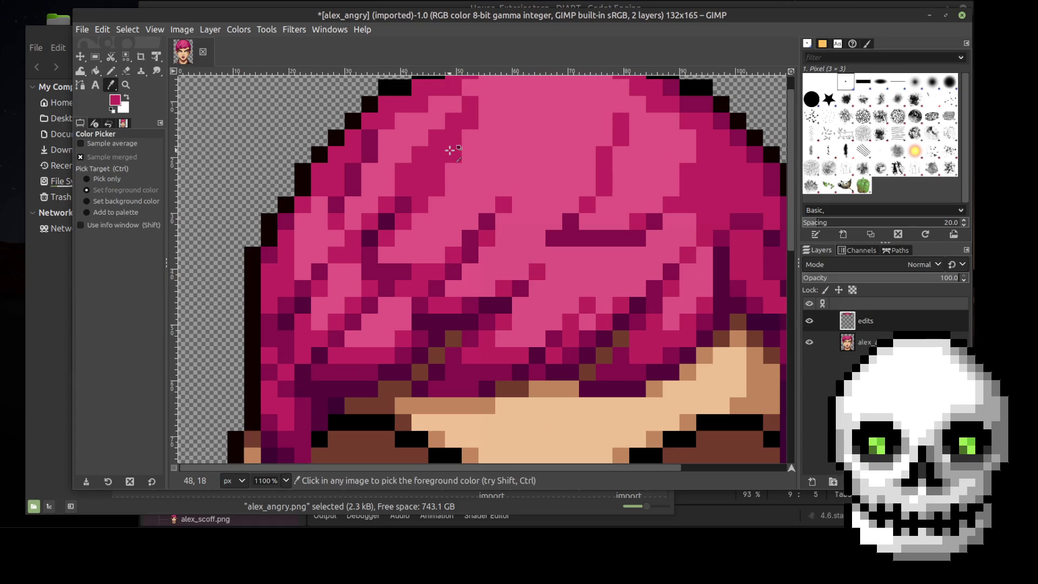
left_click(456, 169)
key("n")
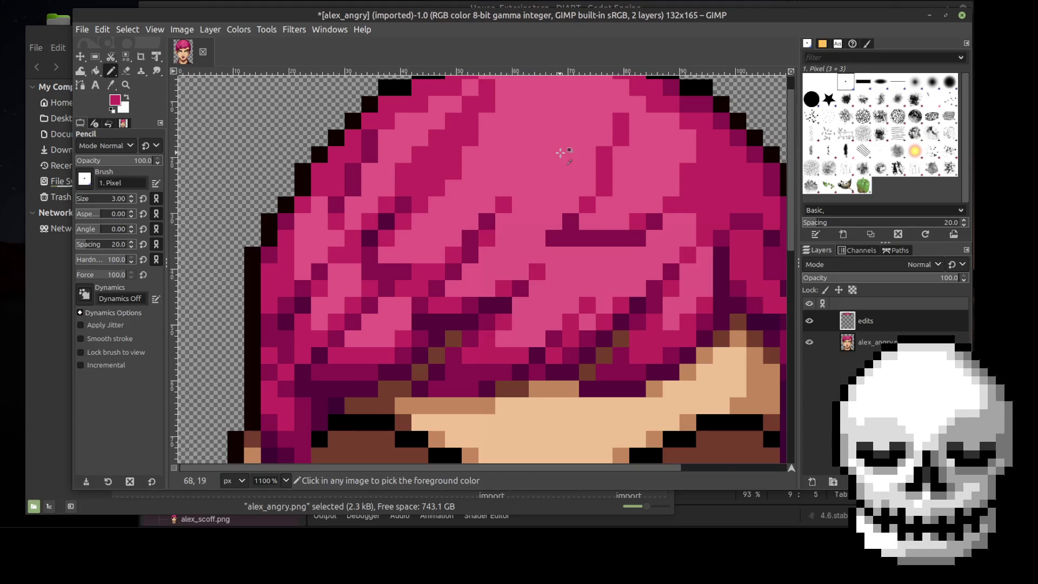
scroll(563, 153, "down", 1, "ctrl")
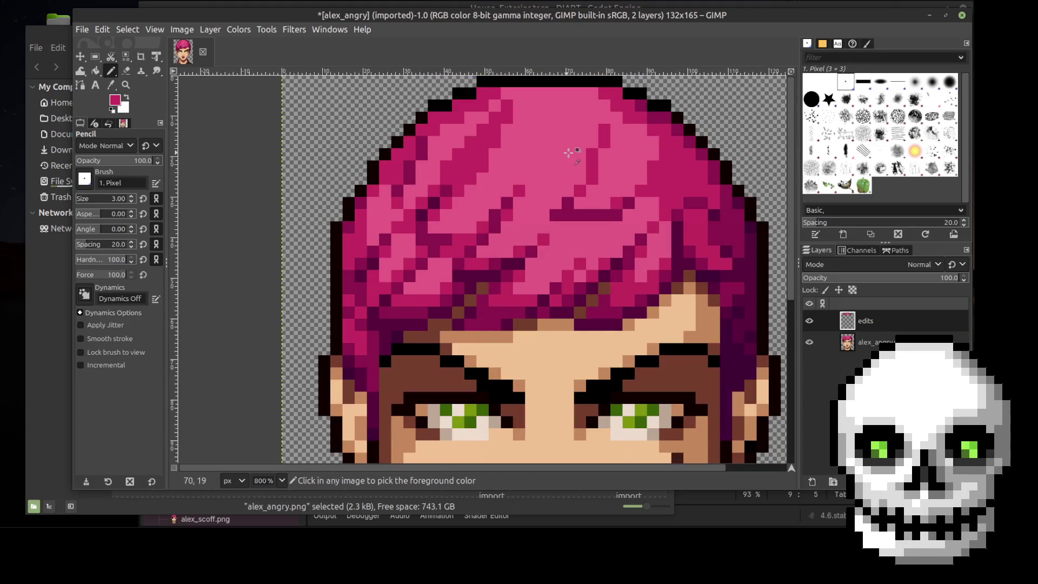
Paint a dark crimson pixel onto the hair with the 1-pixel Pencil
left_click(809, 321)
left_click(809, 321)
left_click(809, 321)
left_click(809, 321)
left_click(809, 321)
left_click(809, 321)
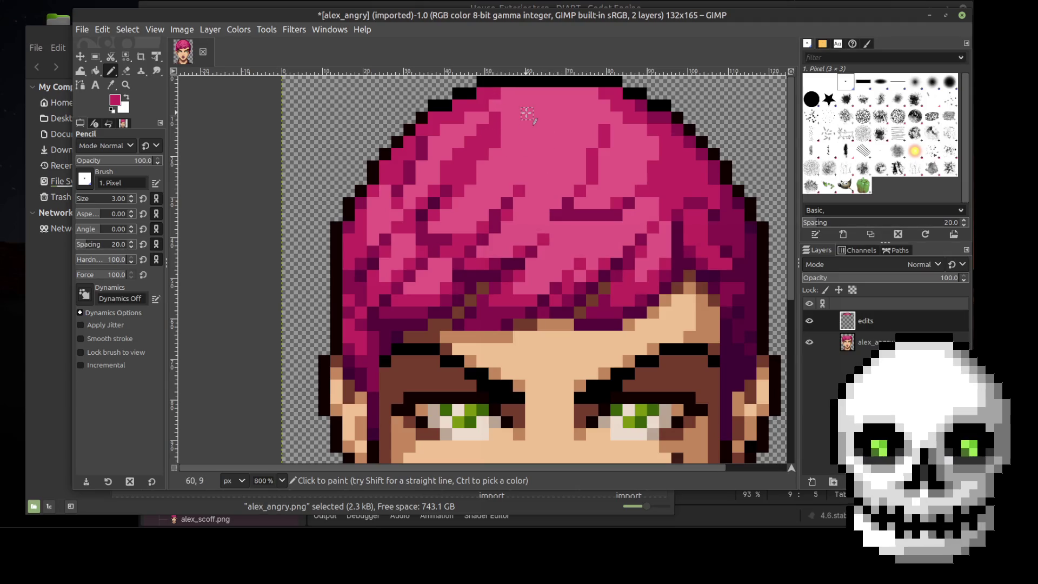
key("ctrl")
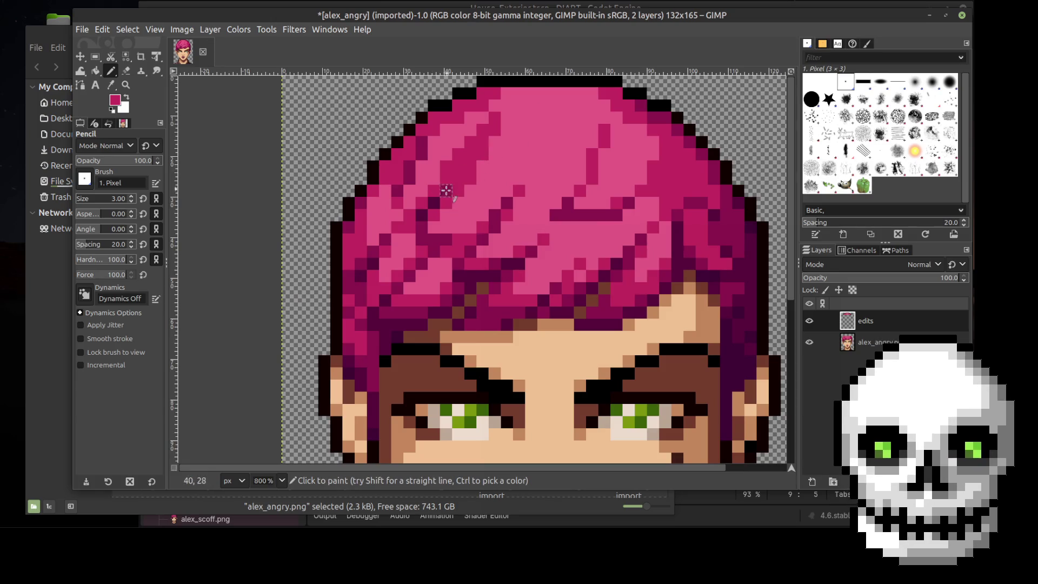
key("i")
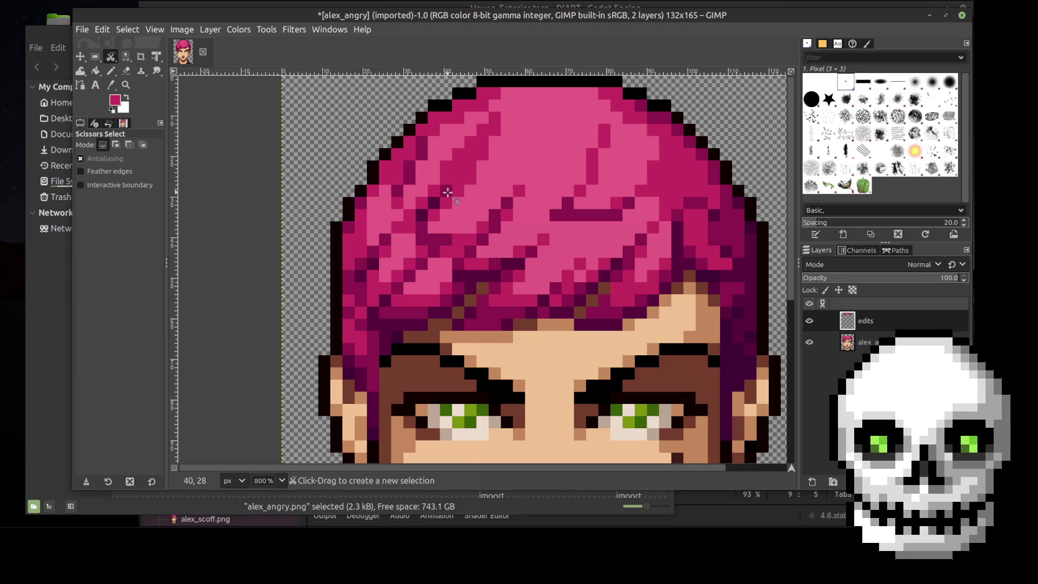
key("o")
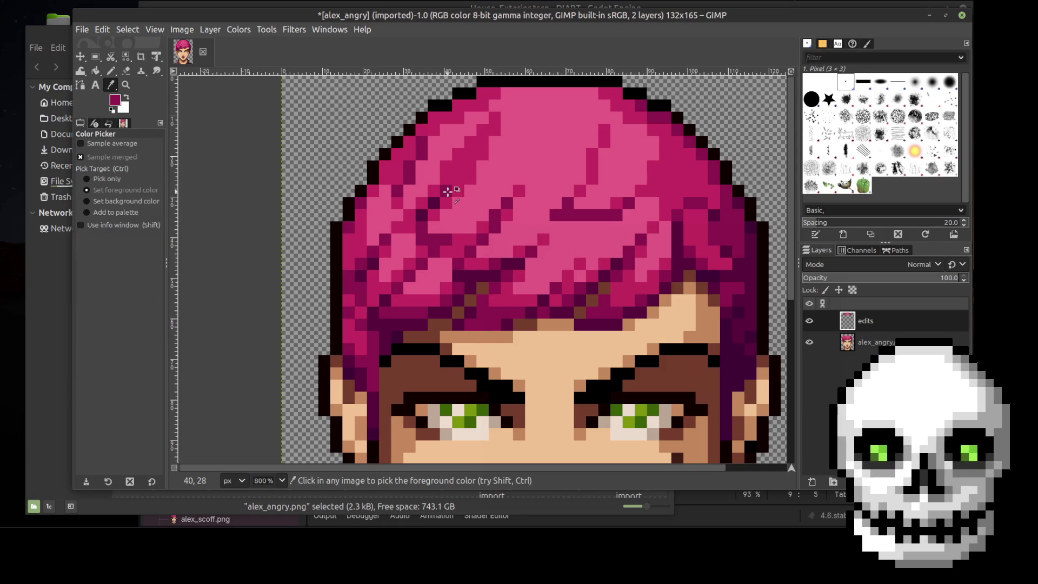
key("b")
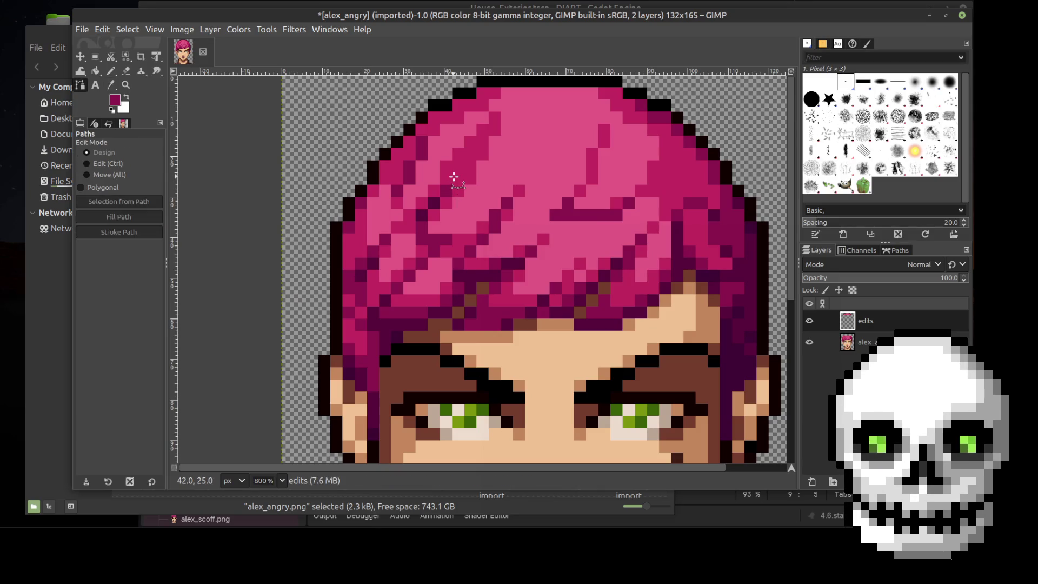
key("n")
left_click(457, 180)
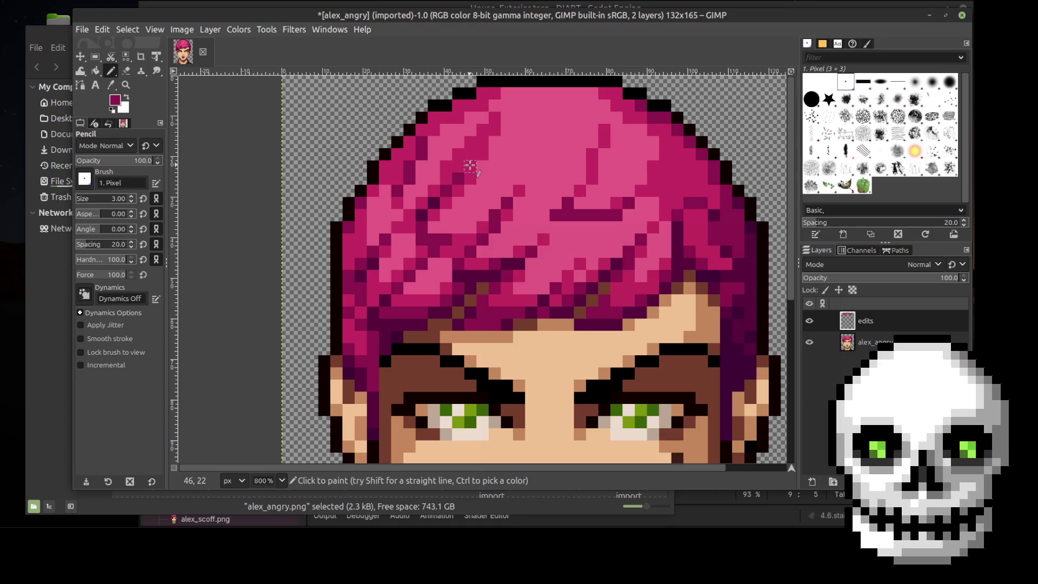
Compare the touch-up by toggling the edits layer, then start saving with Ctrl+S
left_click(809, 320)
left_click(810, 321)
left_click(809, 321)
left_click(809, 321)
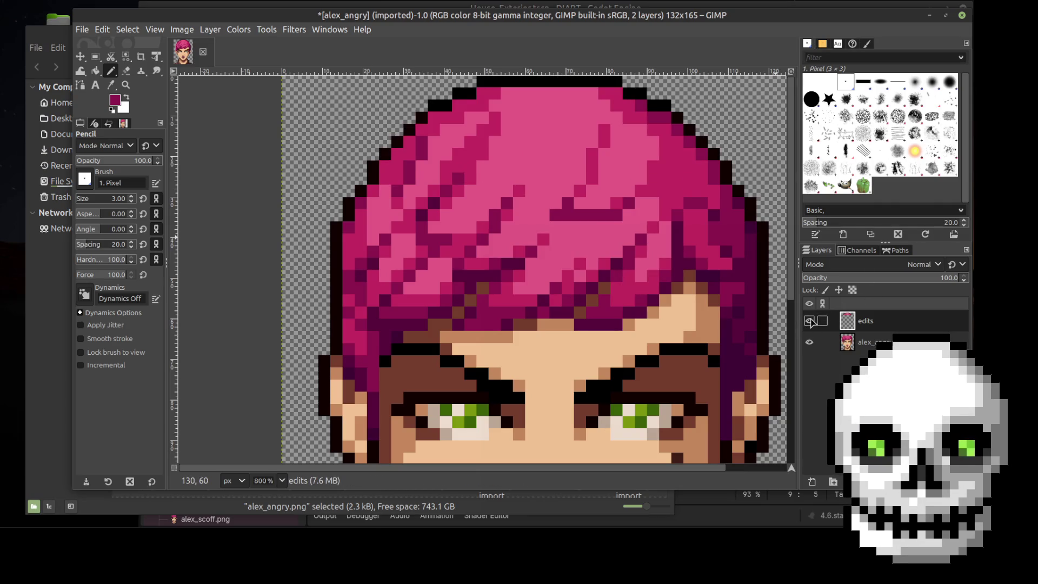
left_click(809, 320)
left_click(809, 321)
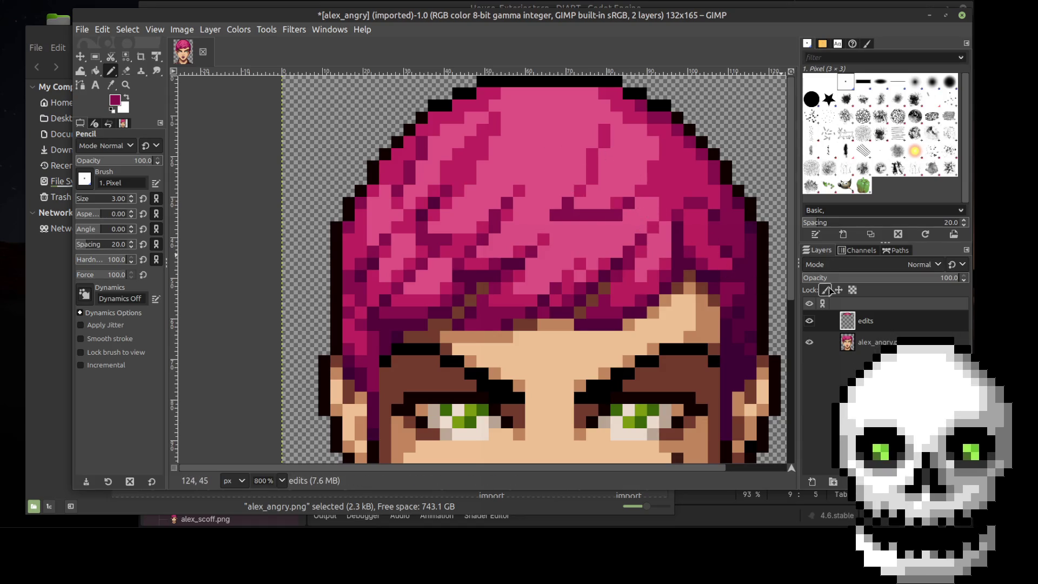
left_click(810, 321)
left_click(809, 321)
left_click(809, 321)
left_click(810, 322)
left_click(810, 321)
left_click(809, 321)
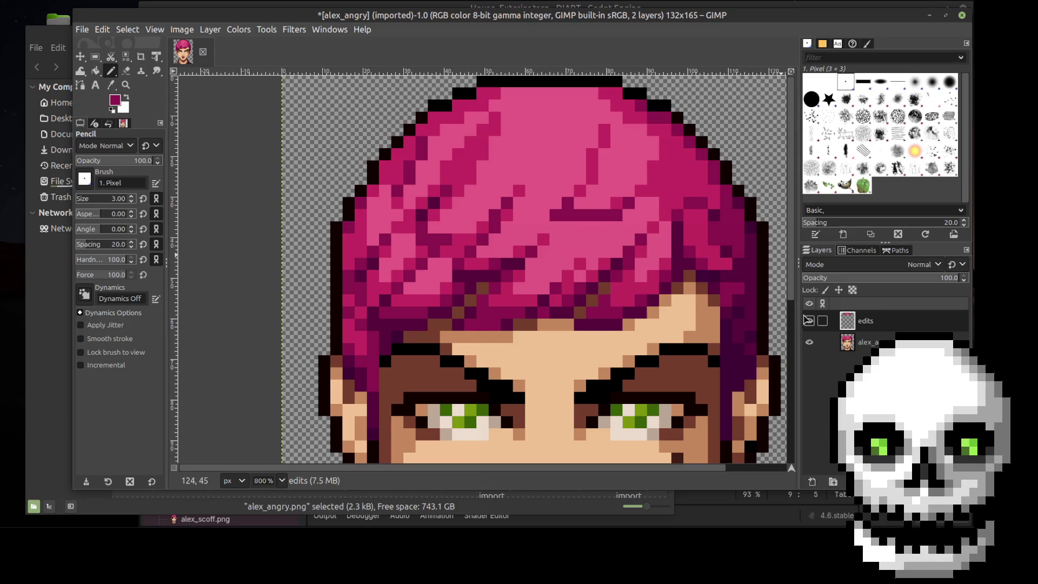
left_click(82, 56)
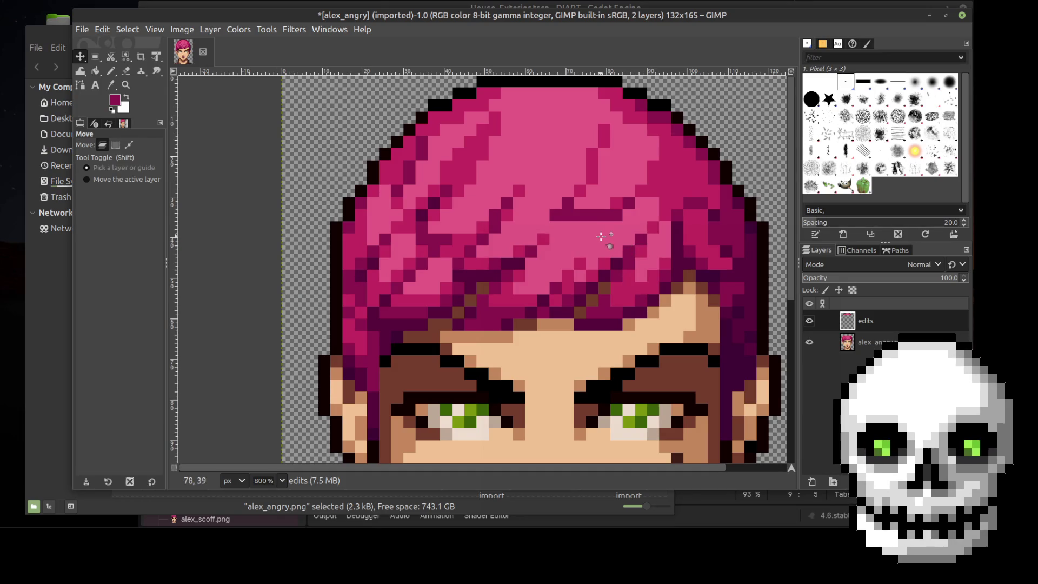
key("ctrl+s")
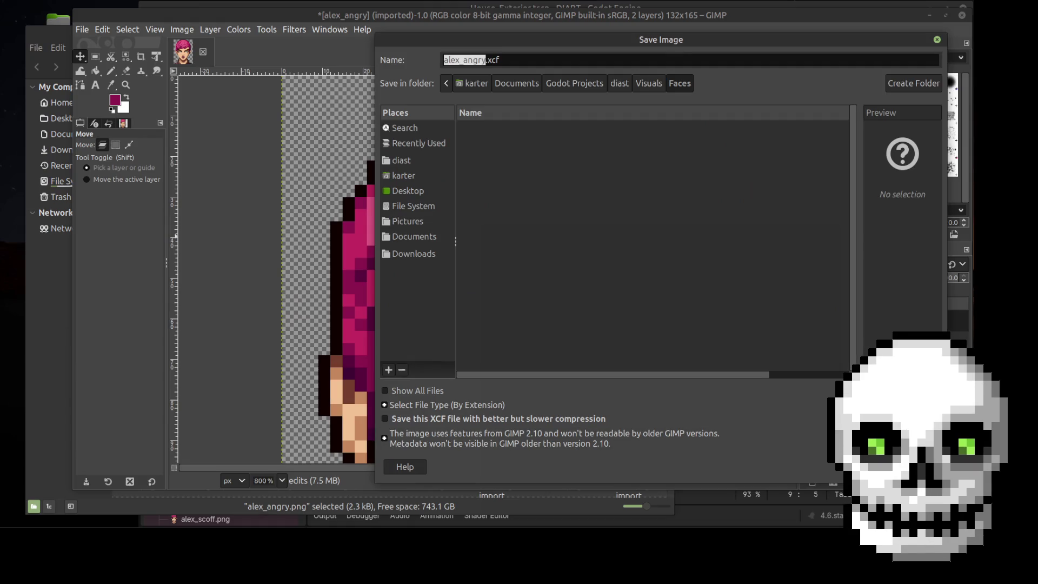
Save the image as alex_wig-cap.xcf in the Desktop/DIART folder
left_click(419, 162)
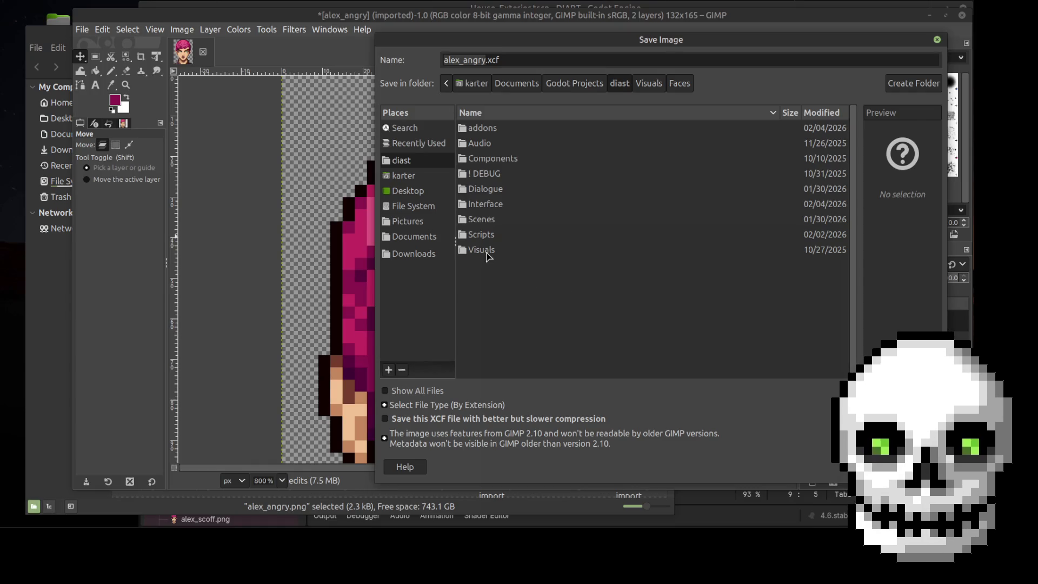
left_click(417, 176)
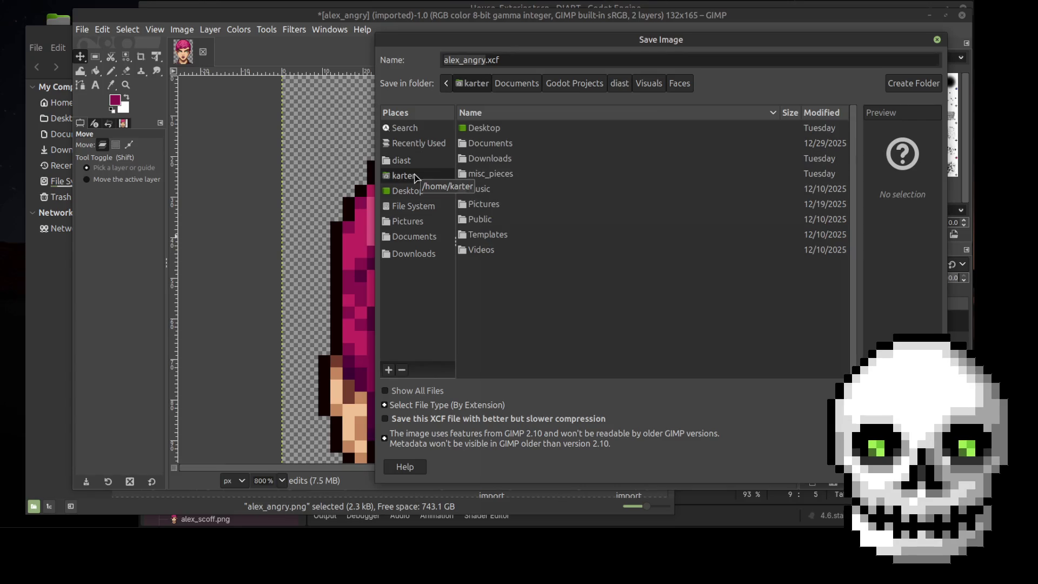
double_click(492, 130)
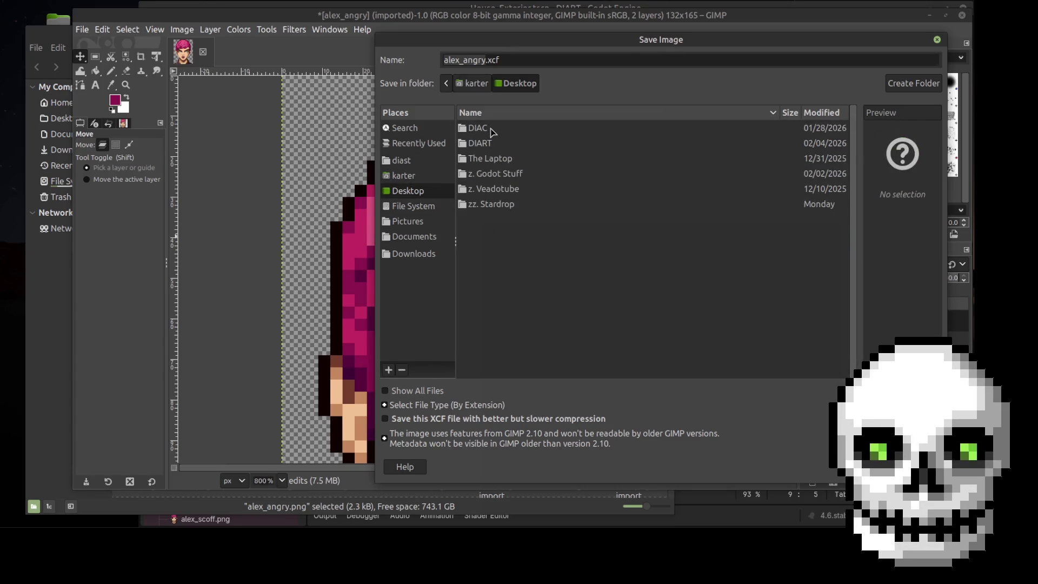
double_click(493, 144)
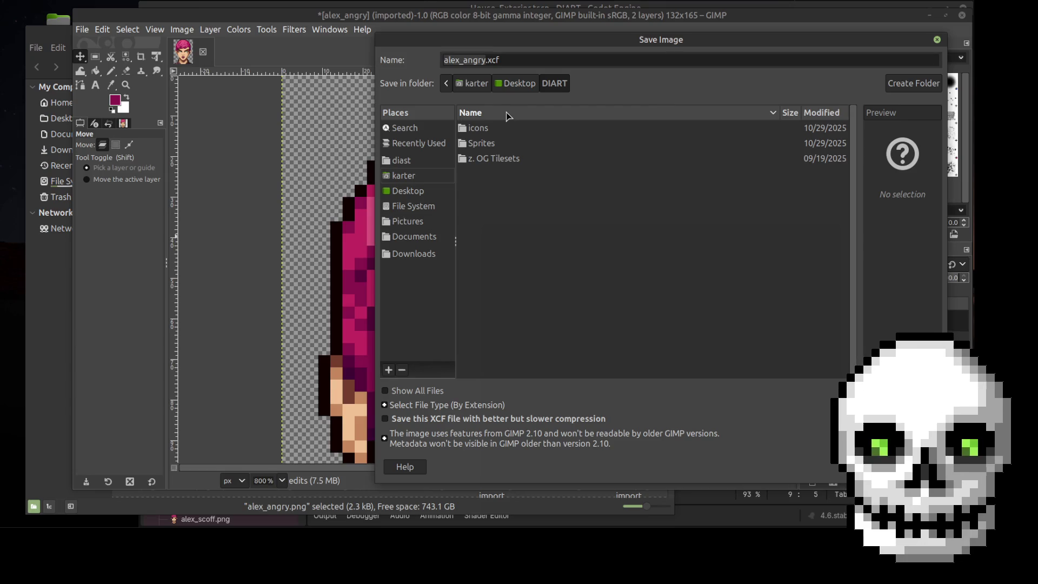
left_click(485, 60)
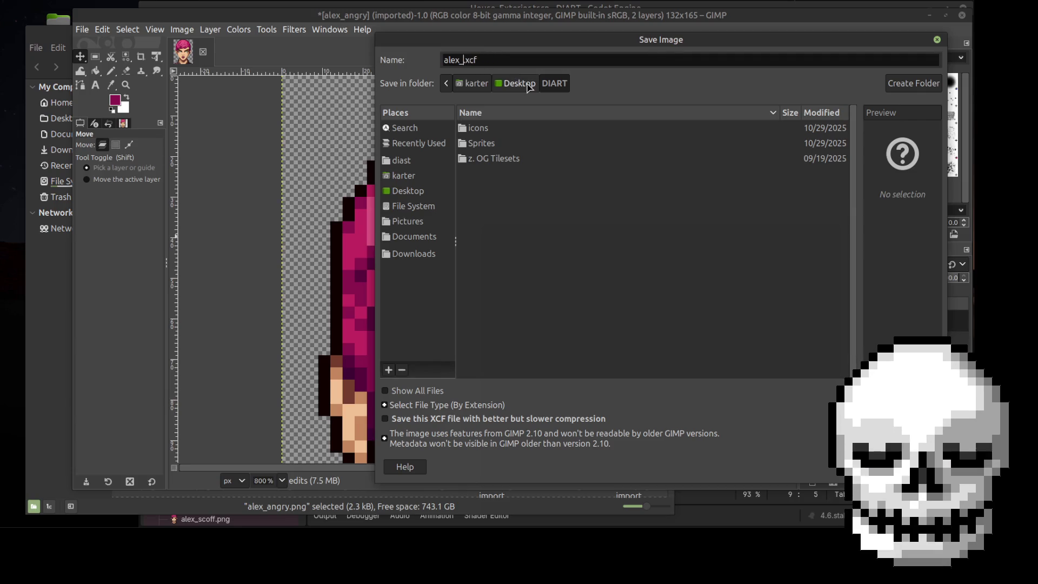
type("wig cap")
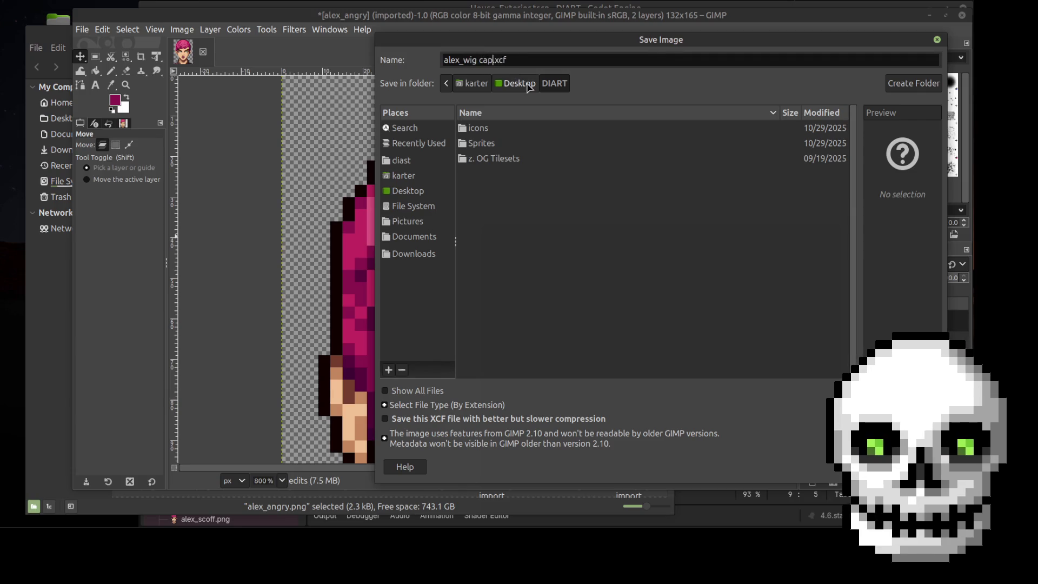
key("BackSpace")
type("-")
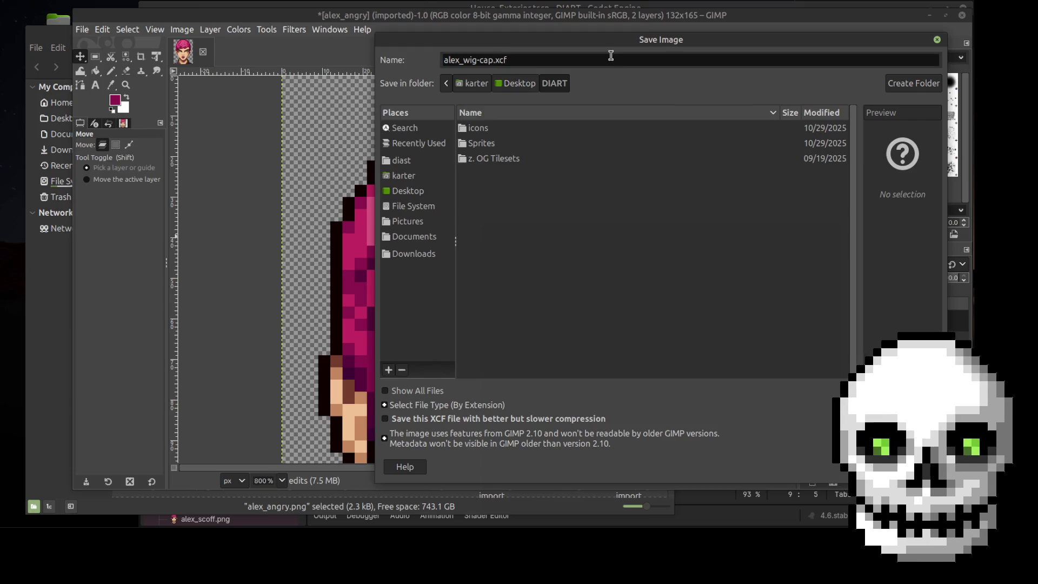
key("Return")
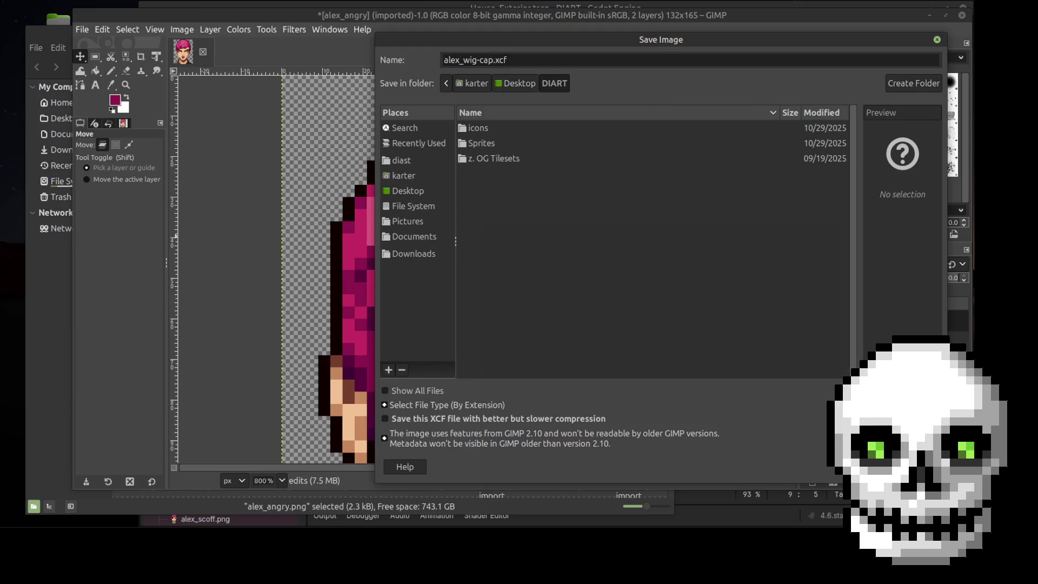
left_click(102, 30)
mouse_move(82, 30)
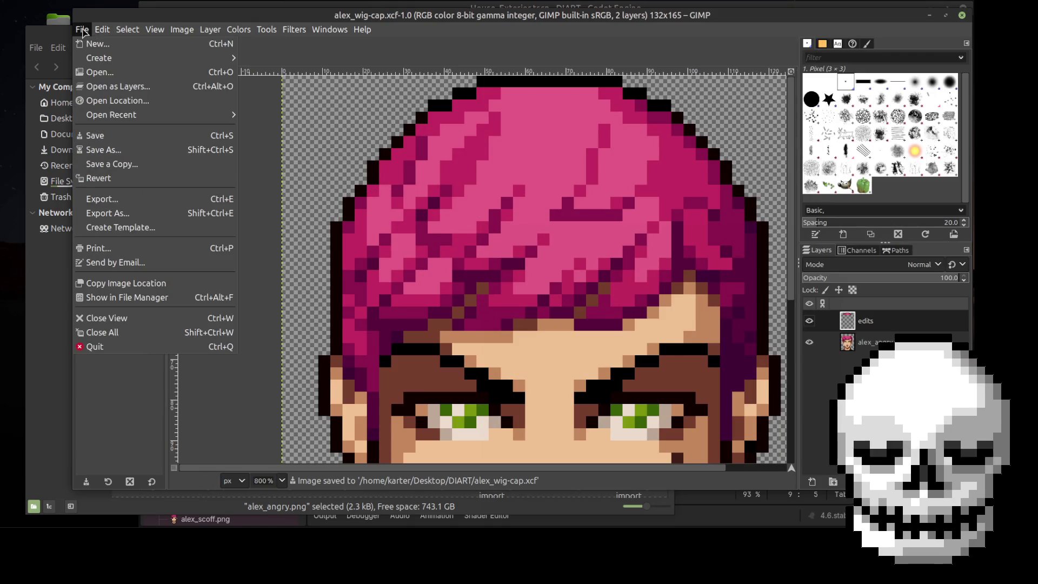
left_click(118, 214)
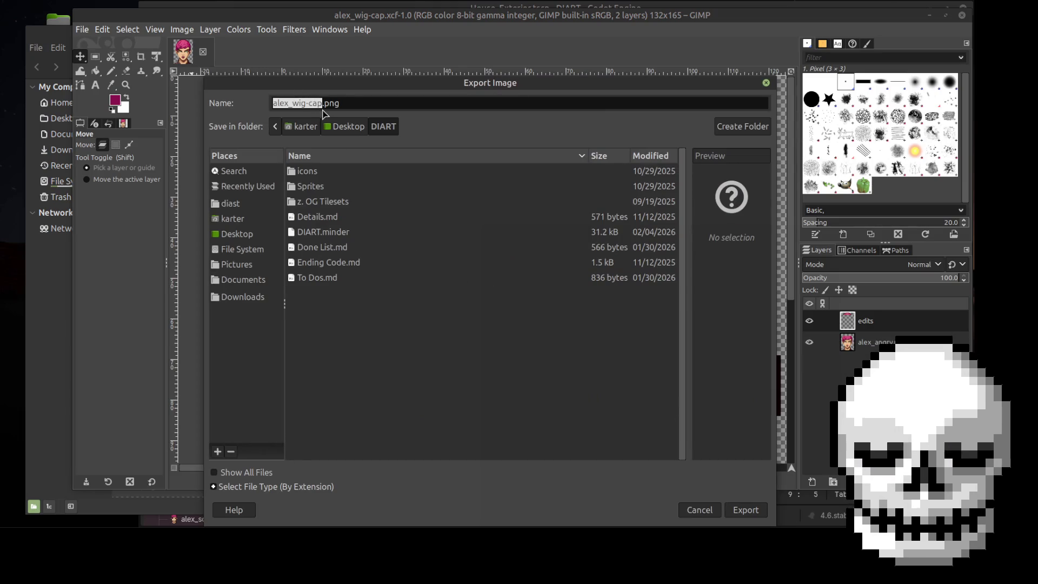
left_click(701, 508)
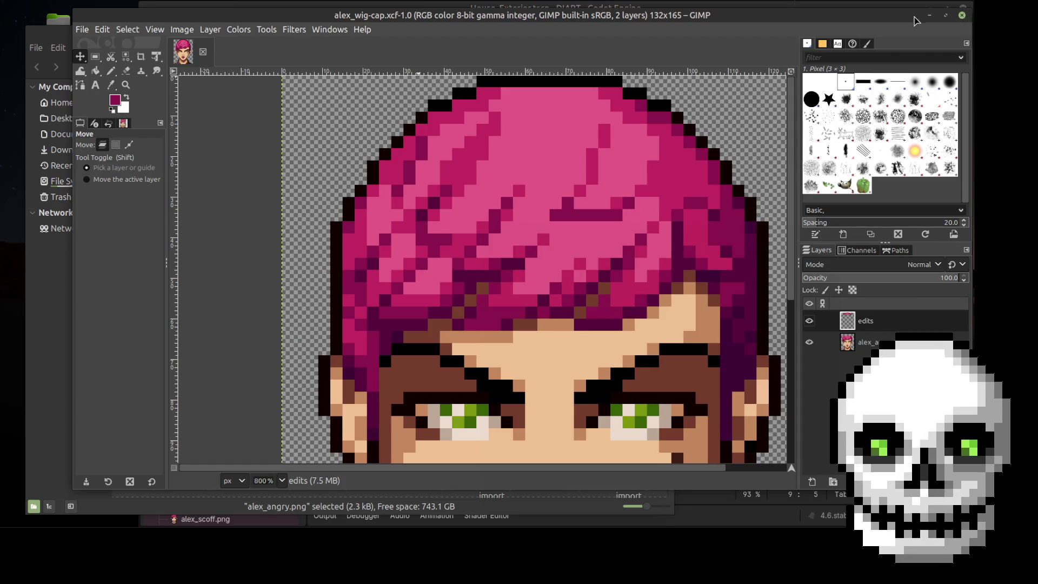
left_click_drag(658, 23, 654, 92)
Open alex_angry.png from the Faces folder with GNU Image Manipulation Program
left_click(401, 35)
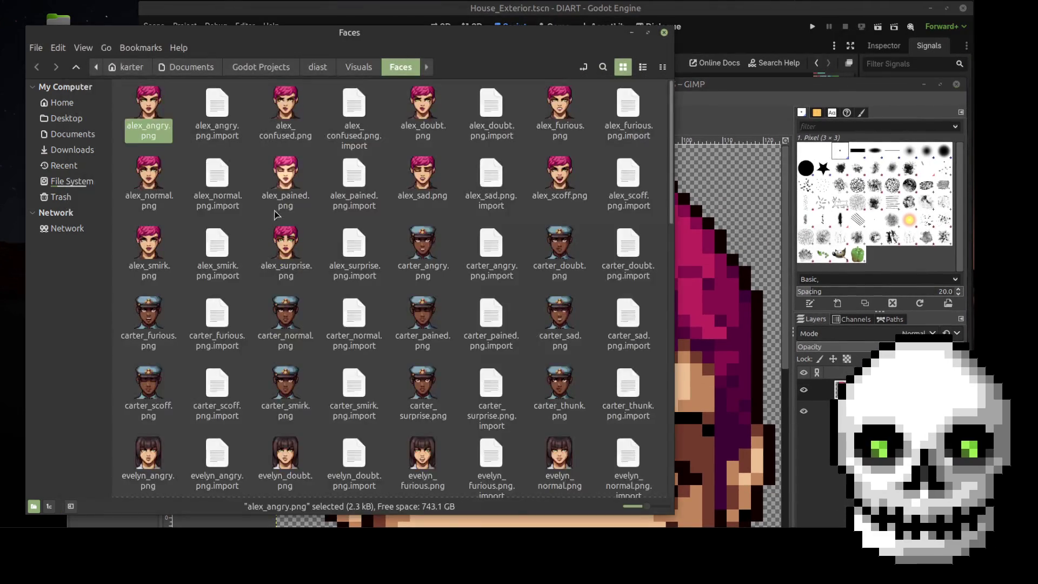
right_click(144, 100)
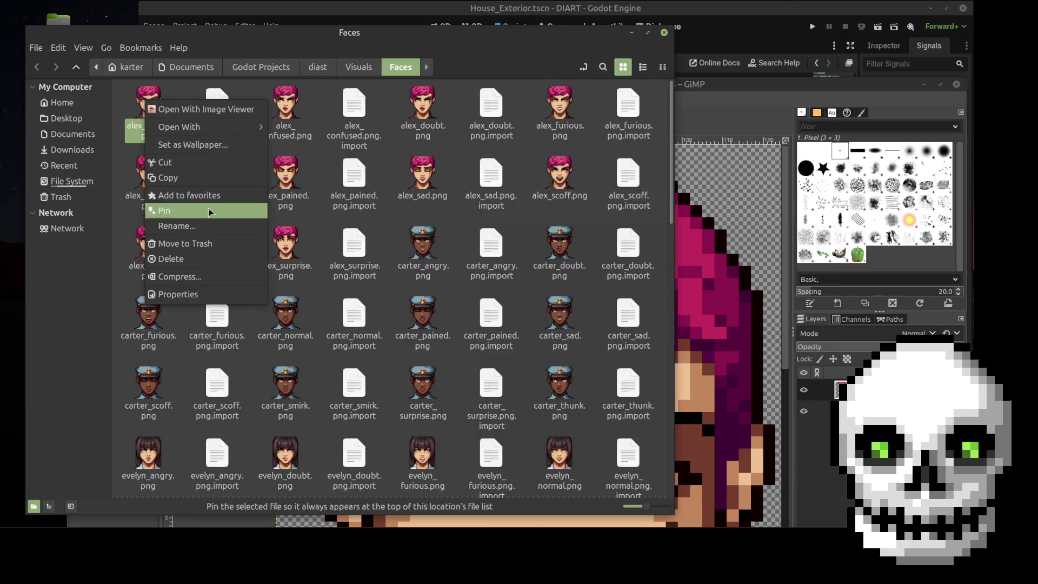
mouse_move(254, 127)
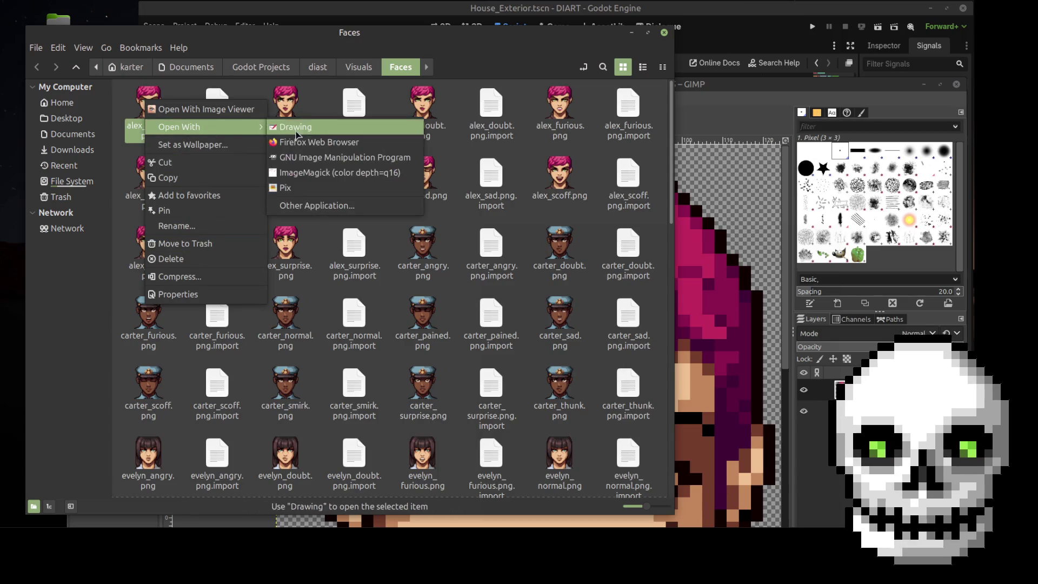
left_click(327, 158)
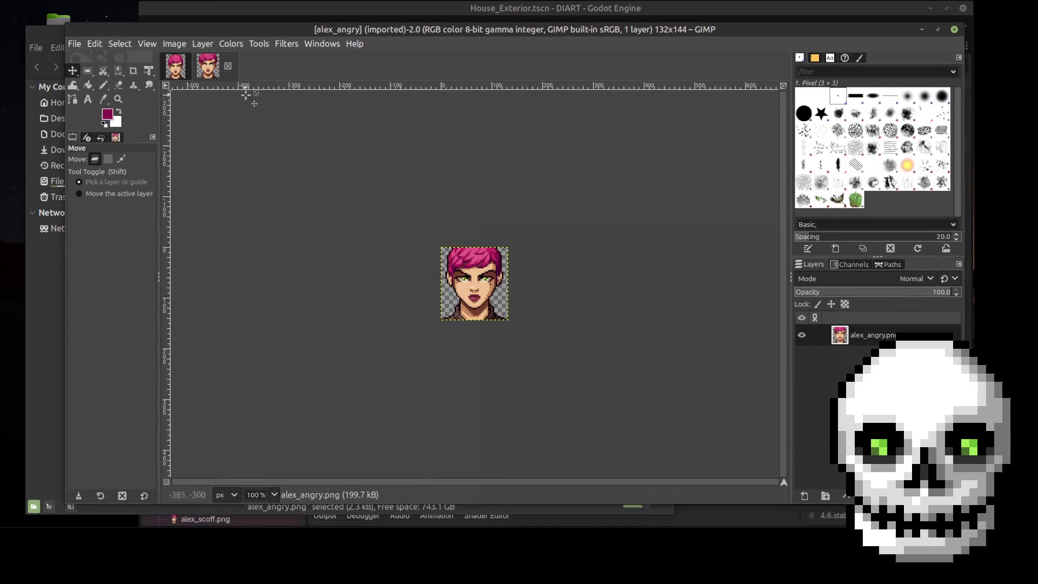
left_click(174, 76)
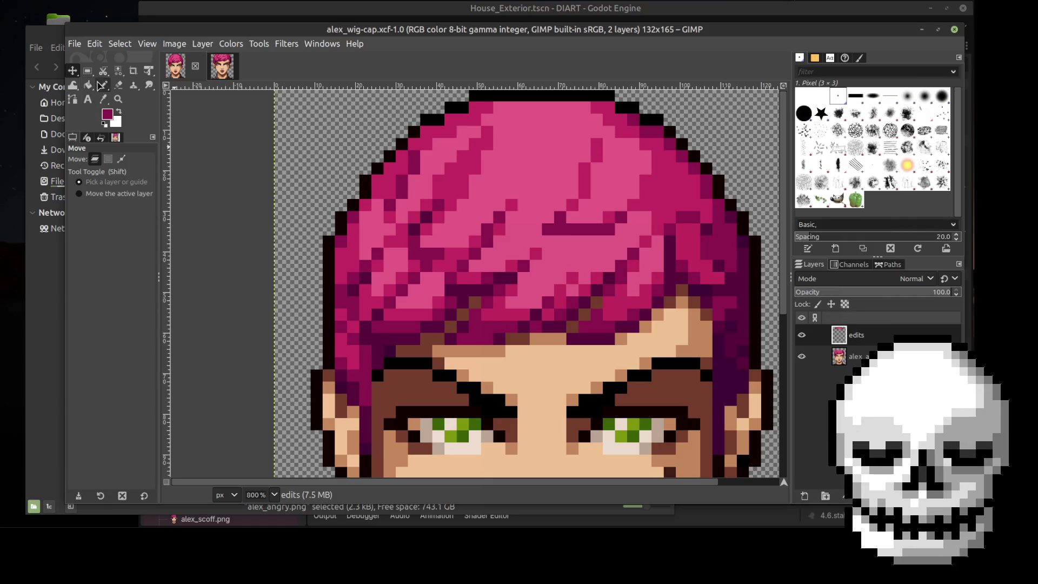
left_click(87, 138)
left_click(101, 138)
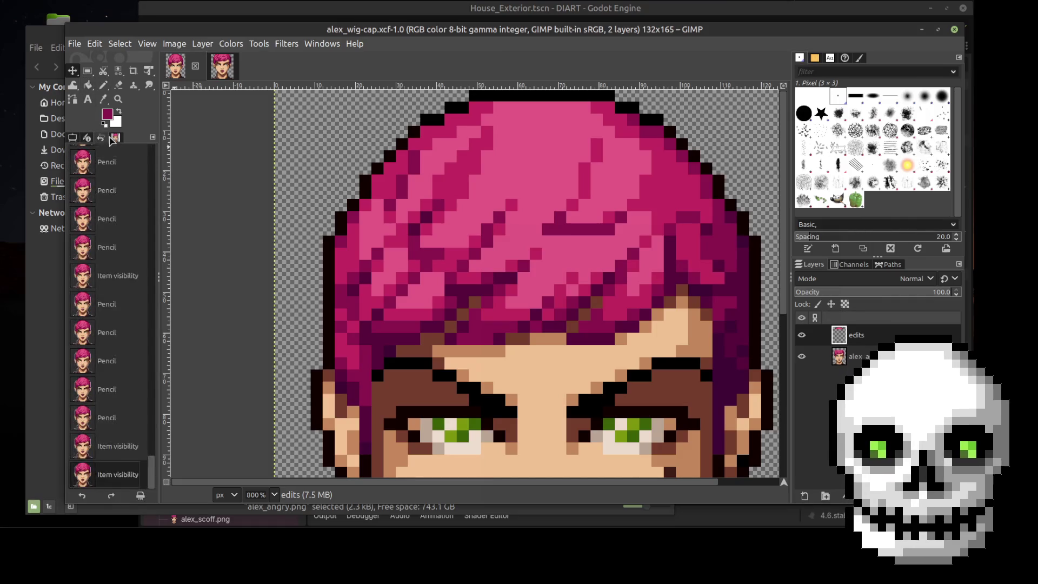
left_click(73, 138)
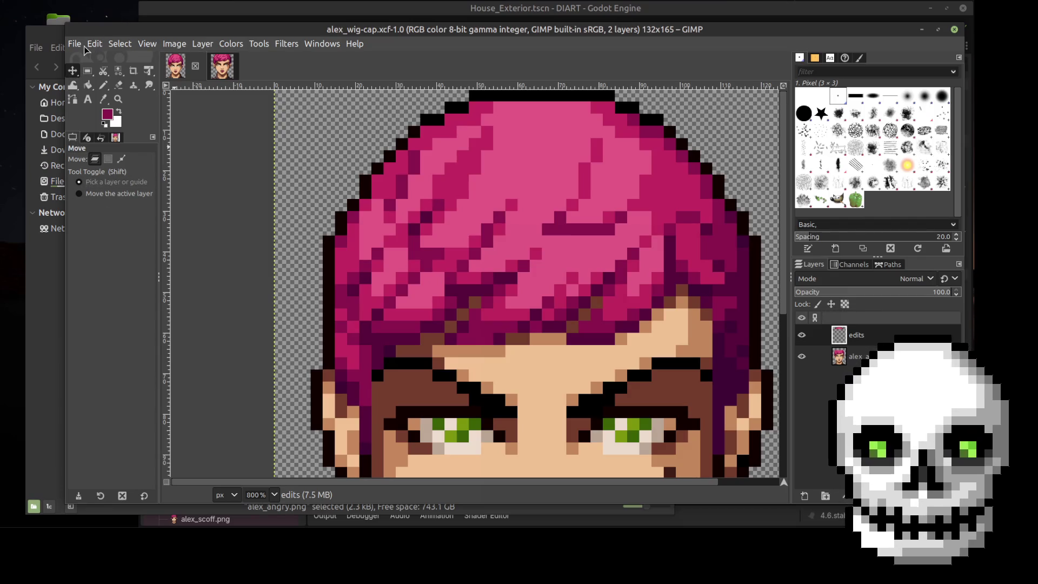
left_click(167, 47)
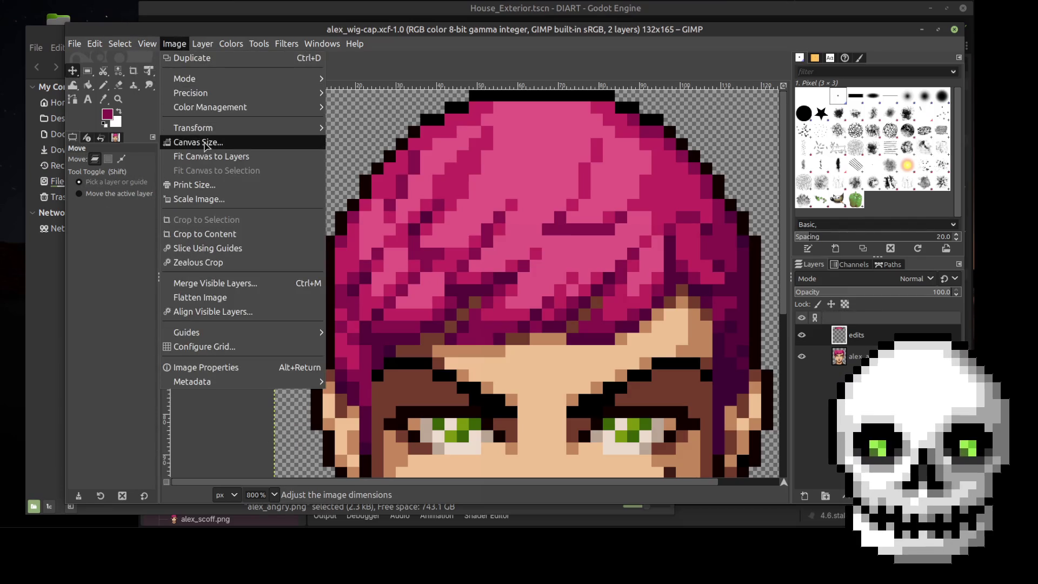
left_click(205, 141)
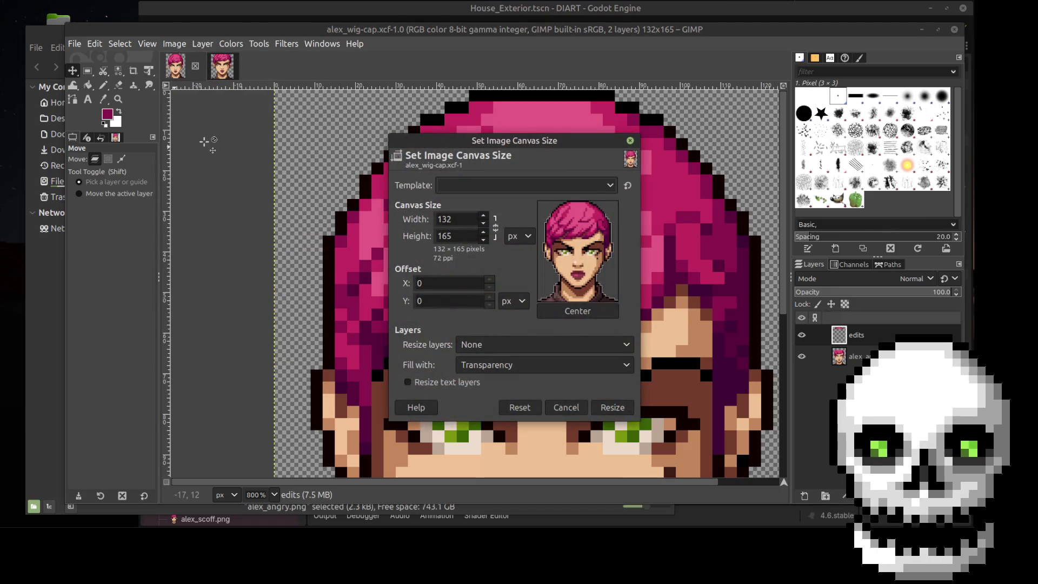
left_click(565, 411)
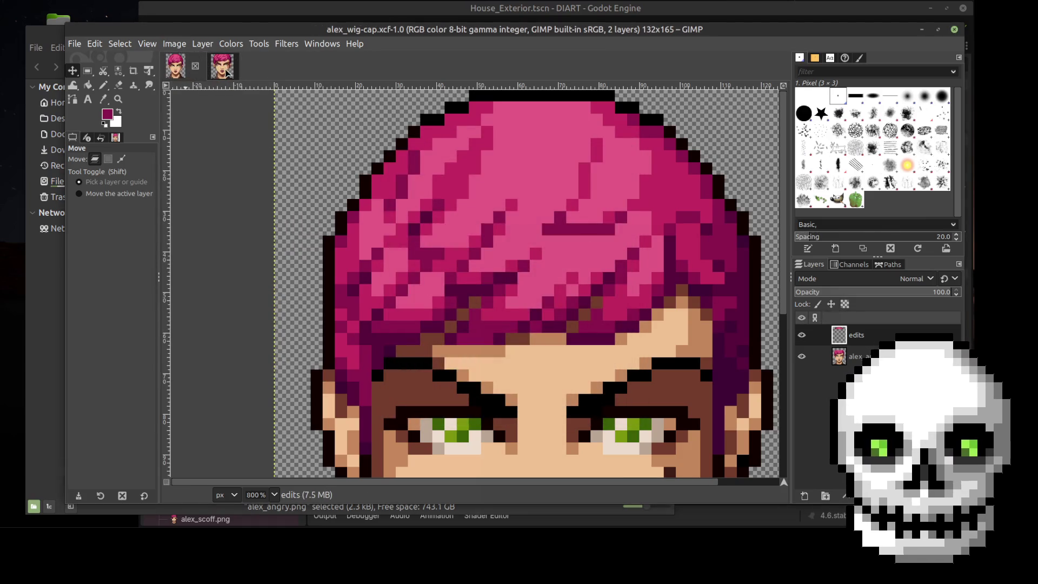
left_click(168, 65)
left_click(174, 44)
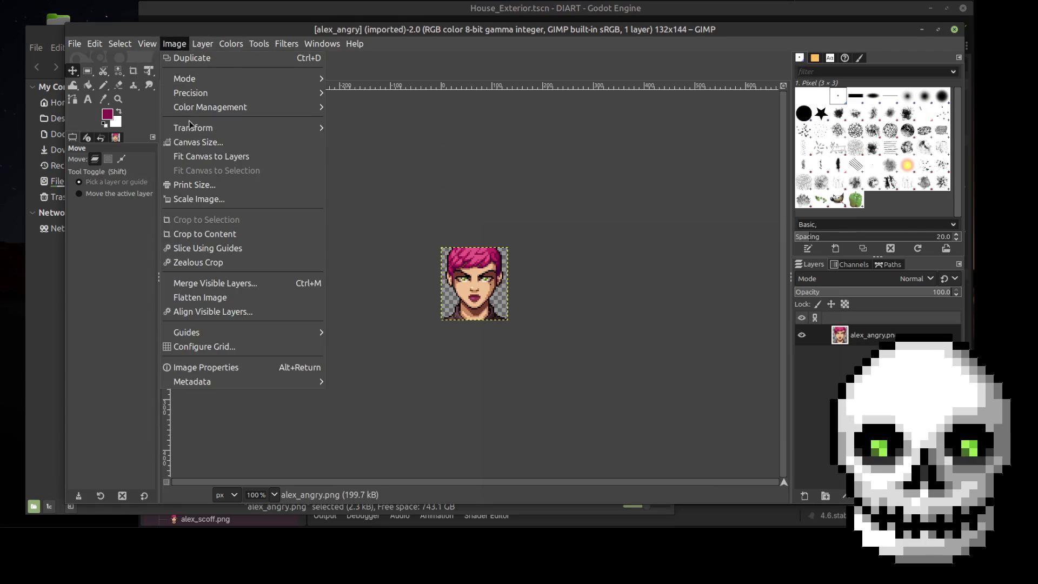
Resize the alex_angry canvas to height 165 with a 21-pixel Y offset
left_click(195, 143)
left_click_drag(452, 233, 424, 239)
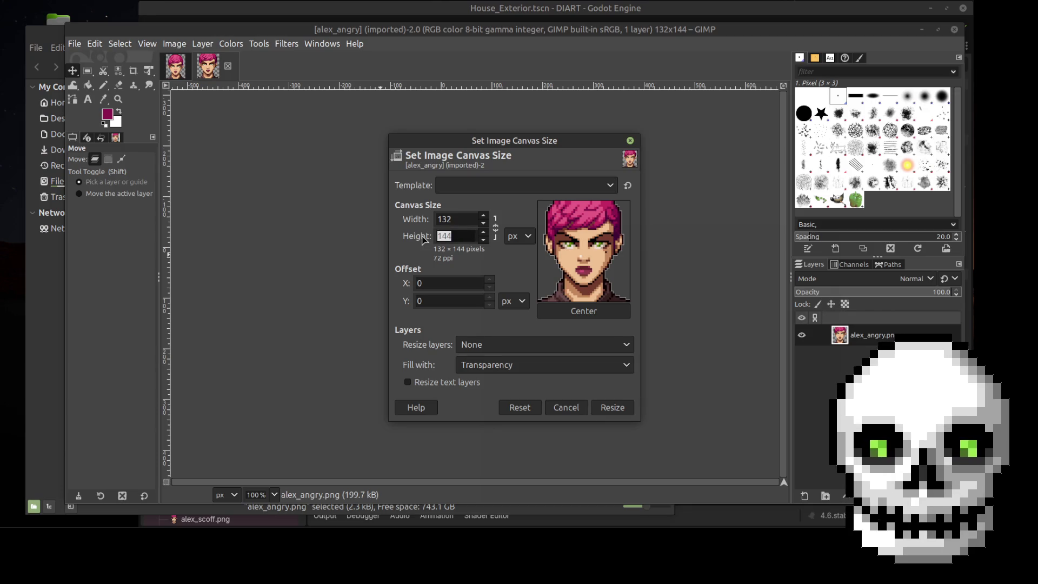
type("165")
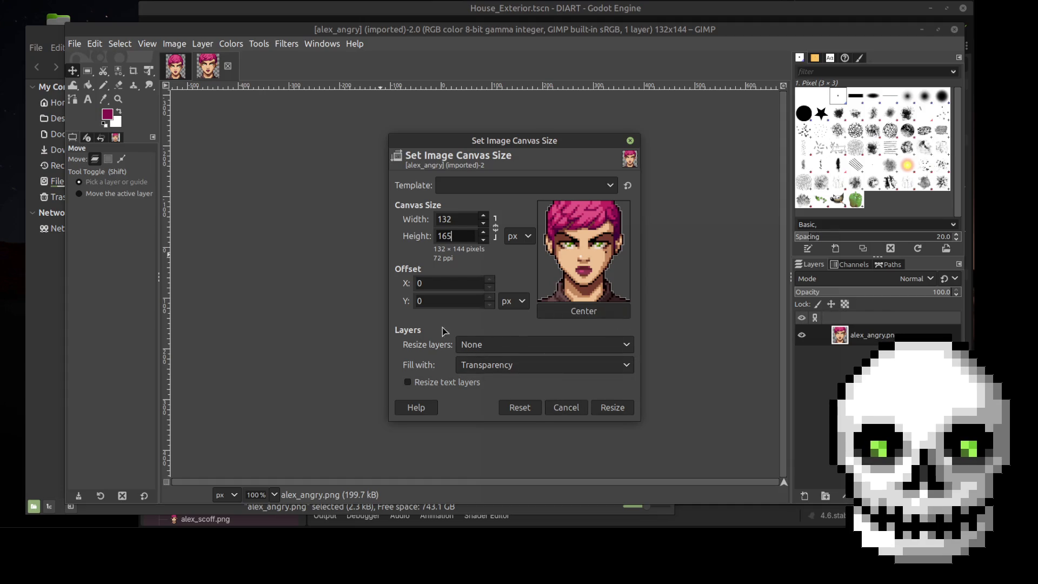
left_click(444, 299)
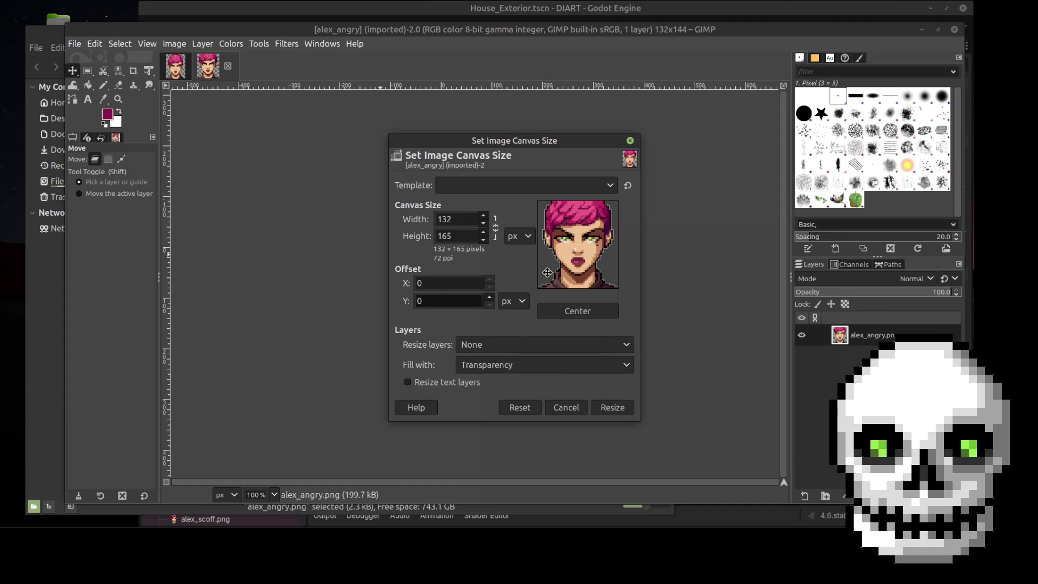
left_click_drag(571, 252, 573, 273)
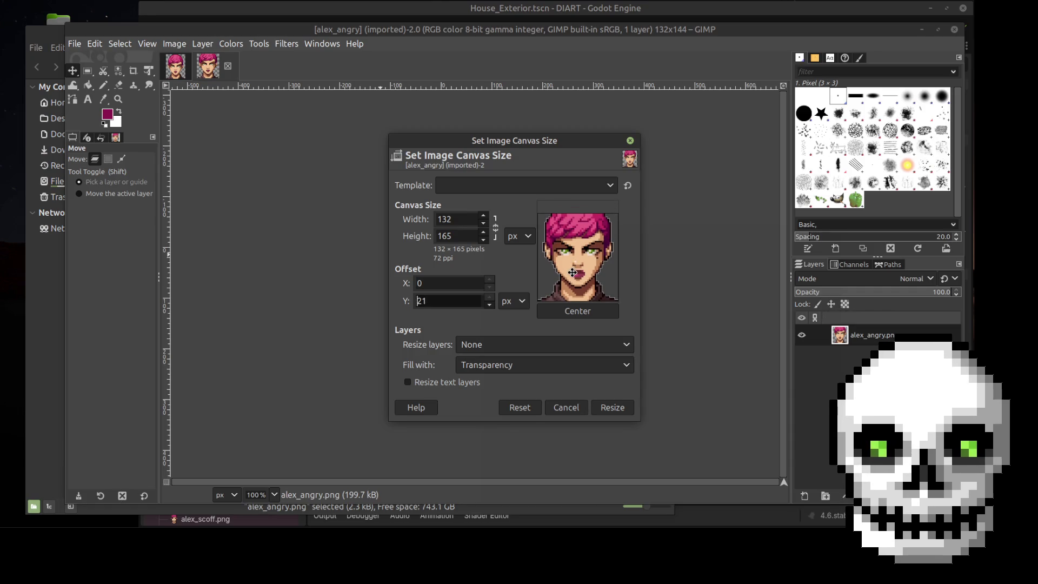
left_click(609, 408)
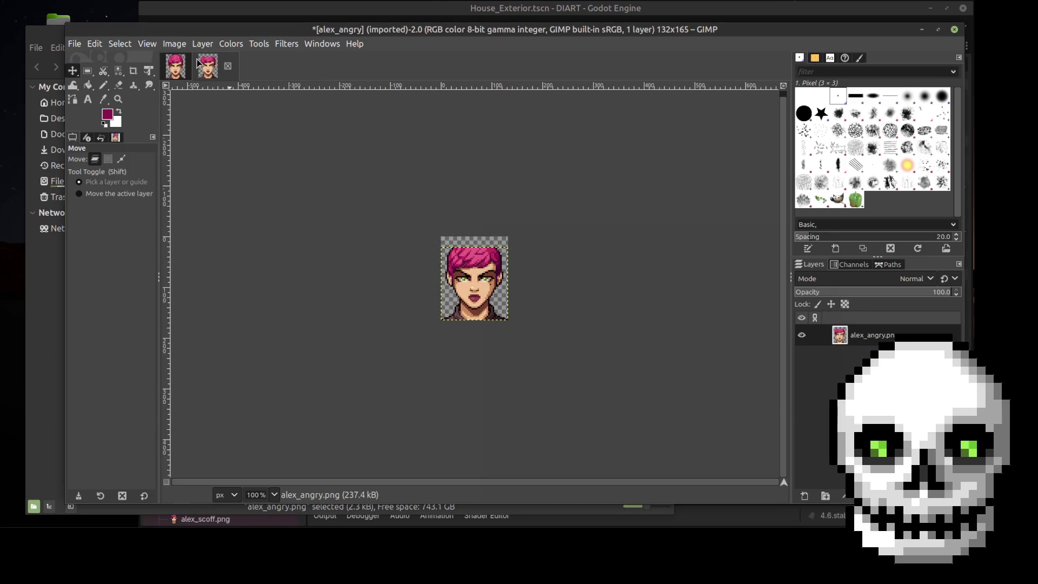
Copy the edits layer from the alex_wig-cap image
left_click(177, 68)
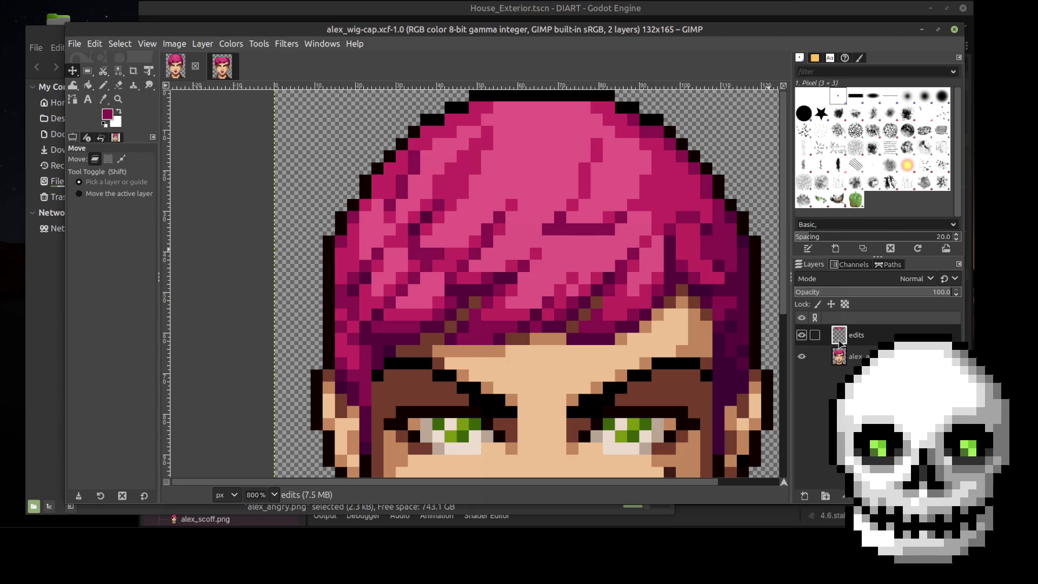
right_click(839, 340)
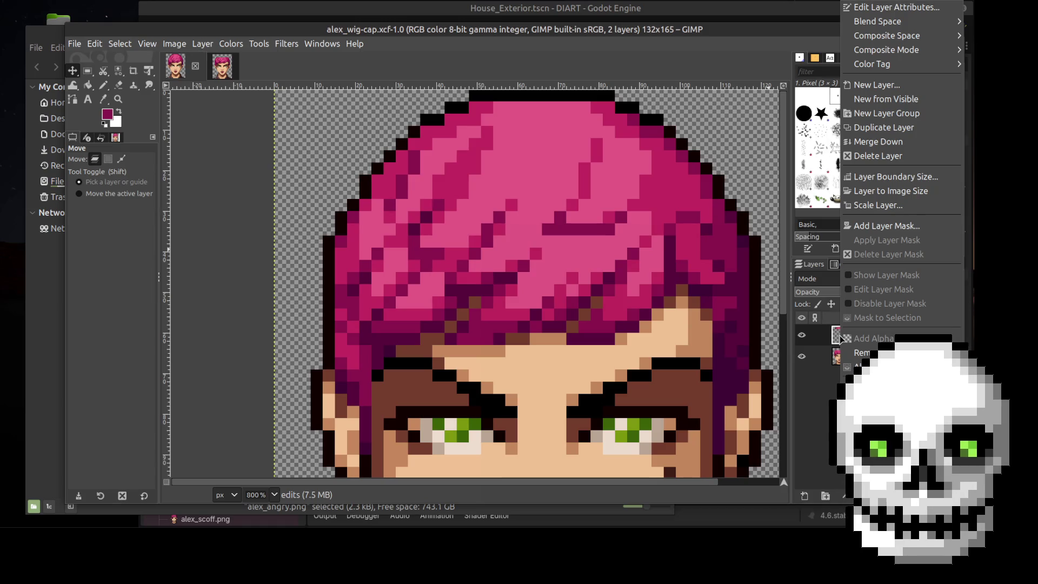
key("Escape")
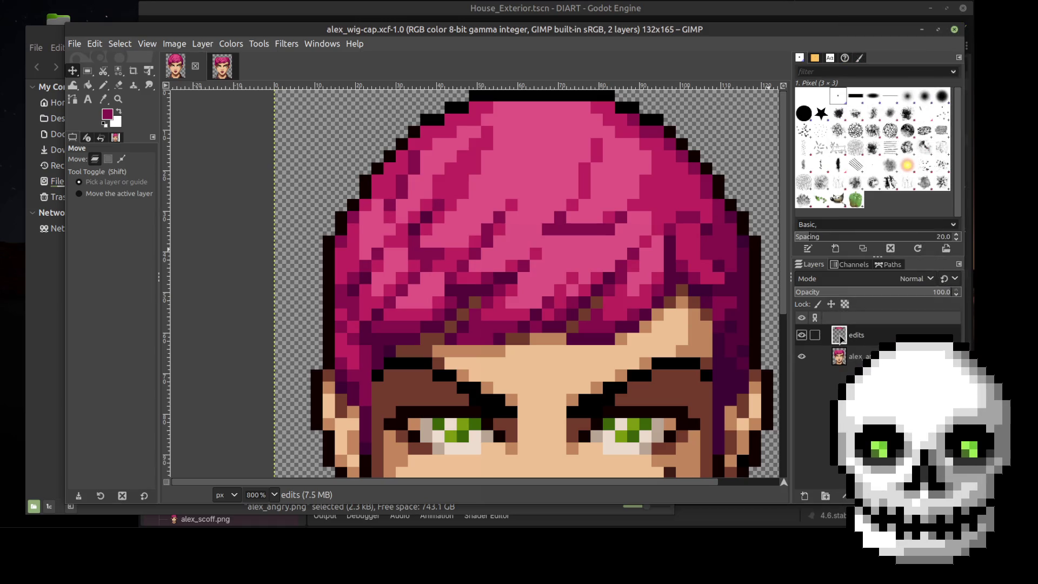
key("ctrl+c")
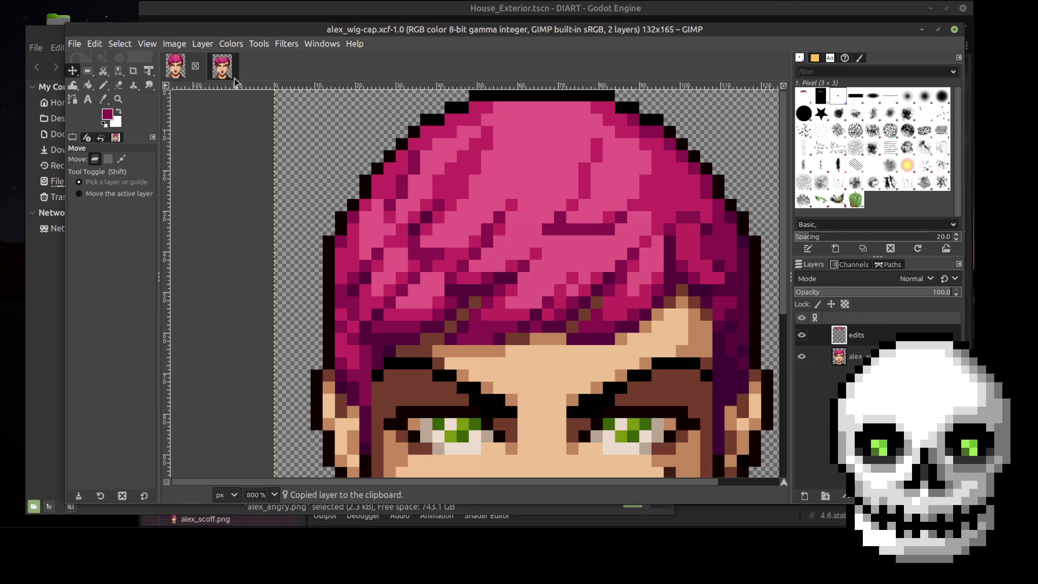
Paste the edits into alex_angry, line them up with the hair, and make them a new layer
left_click(227, 70)
key("ctrl+v")
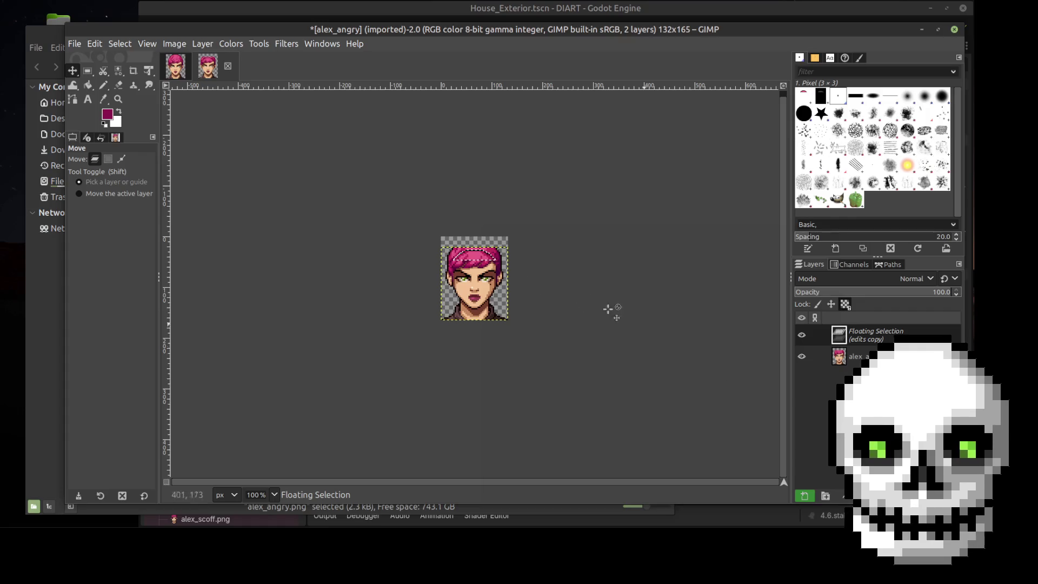
mouse_move(474, 258)
left_mouse_down()
mouse_move(475, 245)
mouse_move(484, 255)
left_mouse_up()
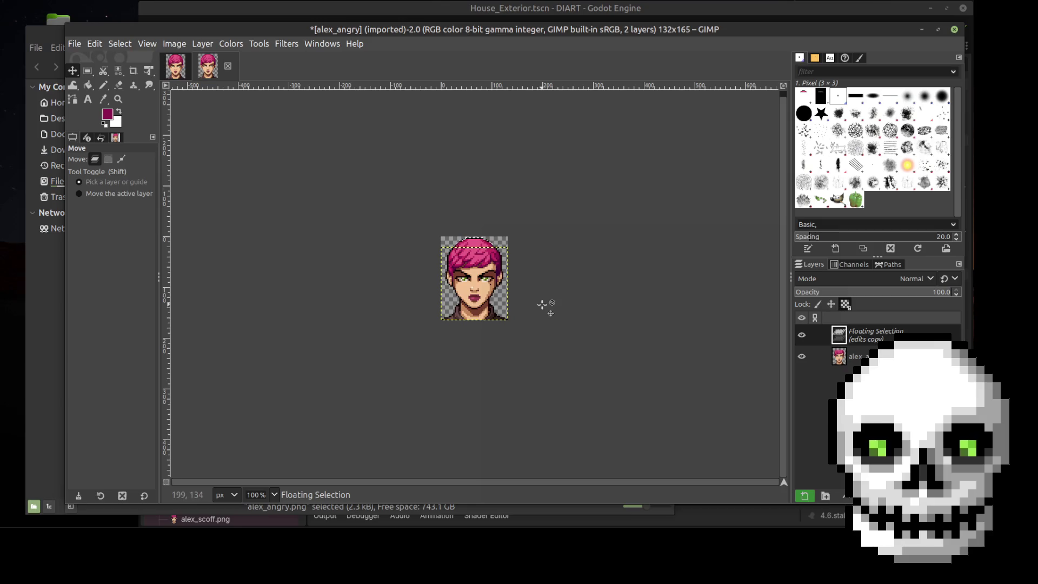
scroll(532, 311, "up", 3)
scroll(427, 306, "up", 3)
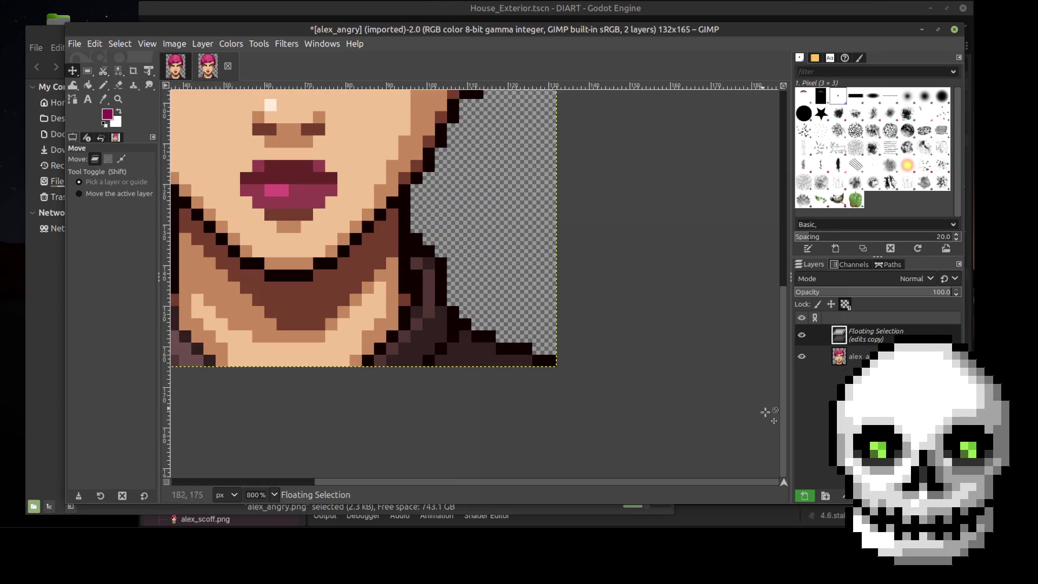
left_click_drag(777, 368, 737, 181)
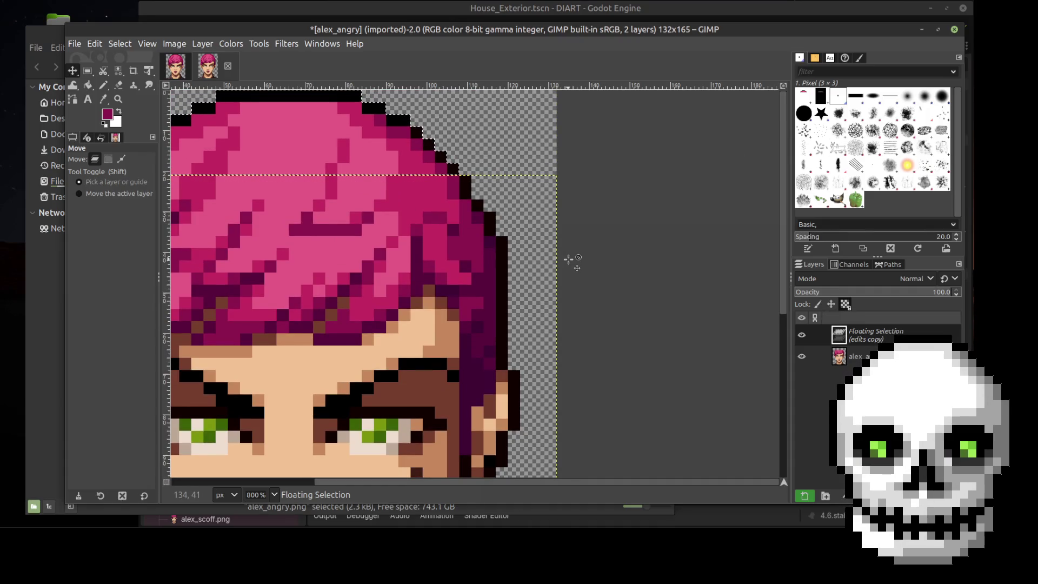
left_click_drag(330, 481, 211, 481)
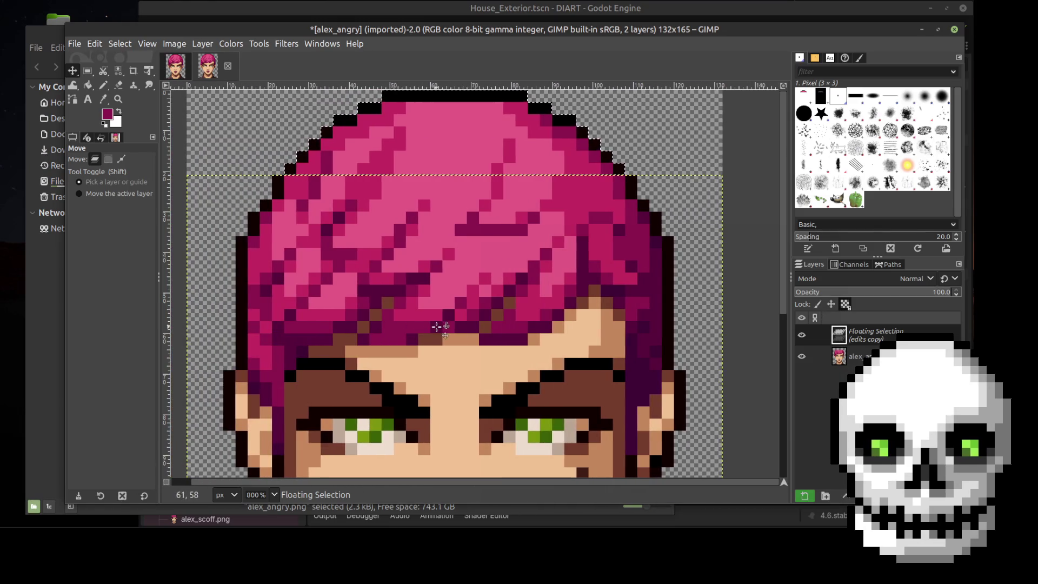
left_click(803, 495)
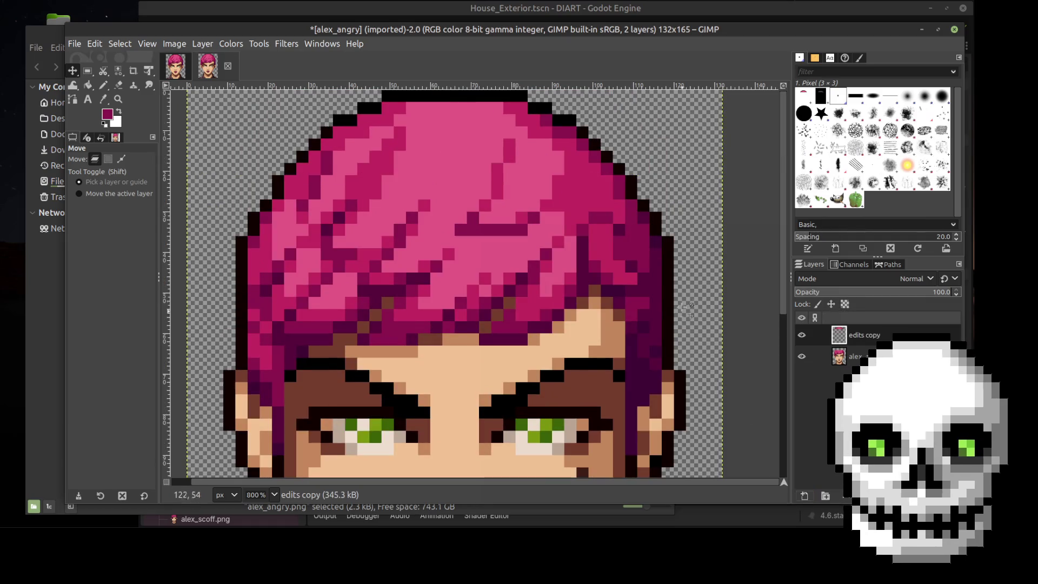
Merge the edits copy layer down into the alex_angry portrait
scroll(679, 299, "down", 3)
scroll(679, 299, "up", 3)
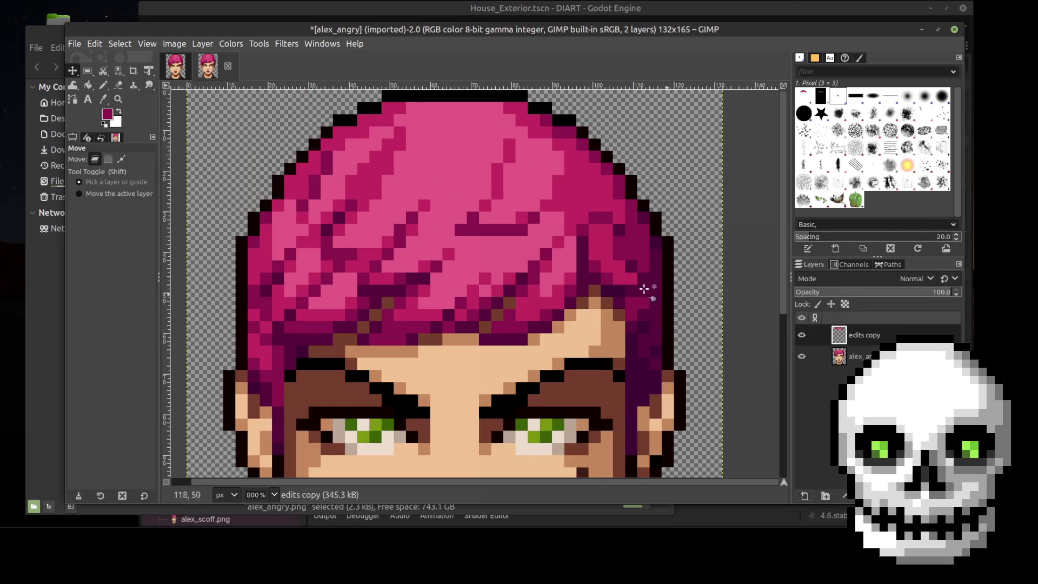
scroll(623, 295, "down", 3)
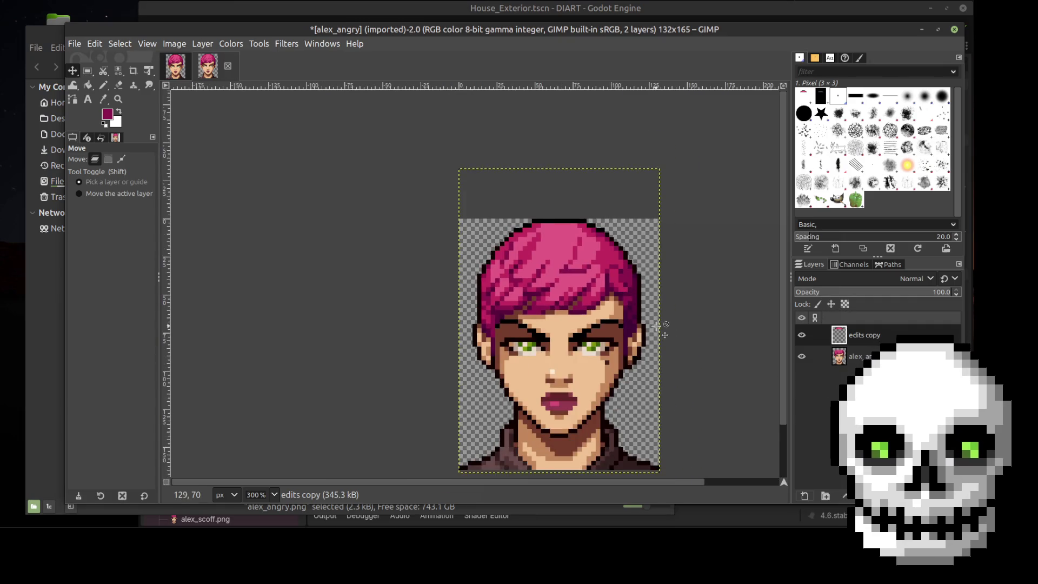
left_click(92, 44)
mouse_move(74, 44)
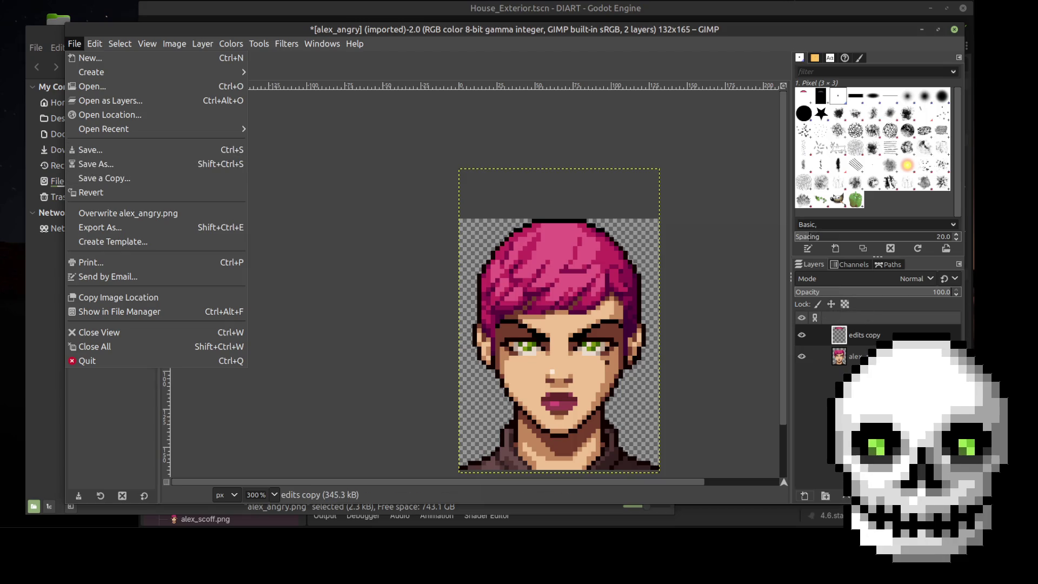
key("Escape")
left_click(876, 334)
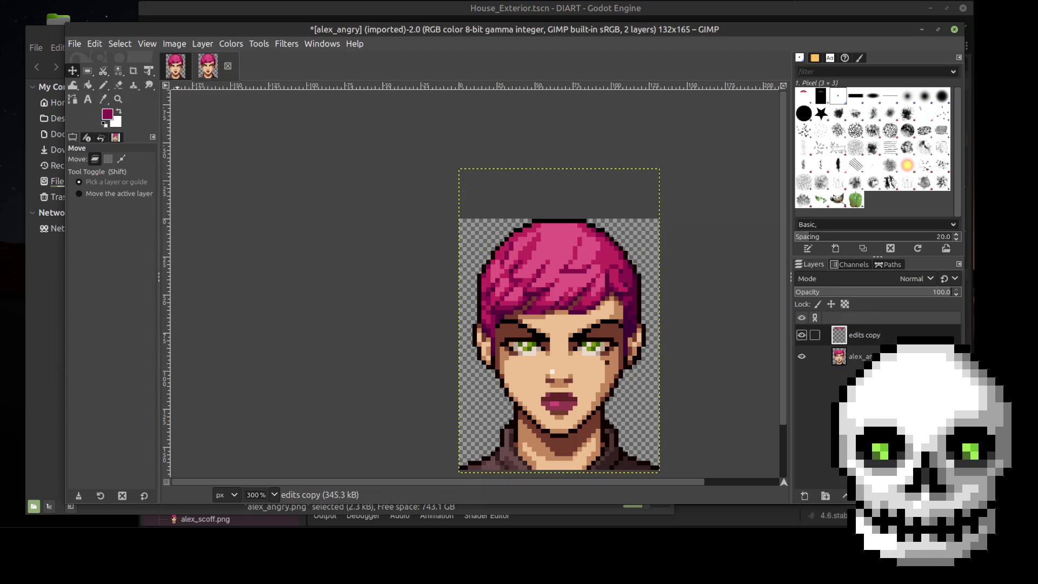
right_click(875, 334)
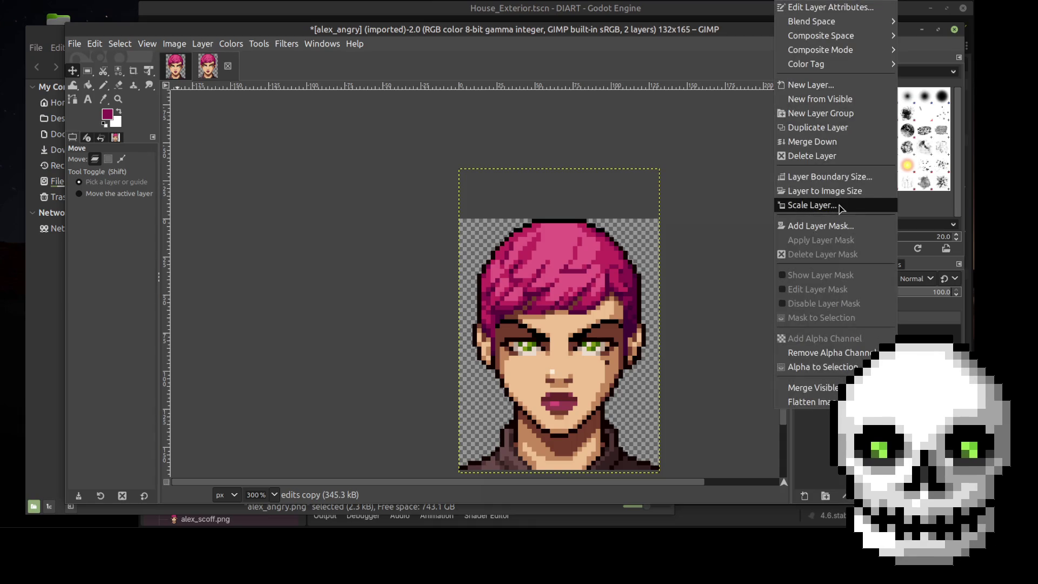
left_click(836, 141)
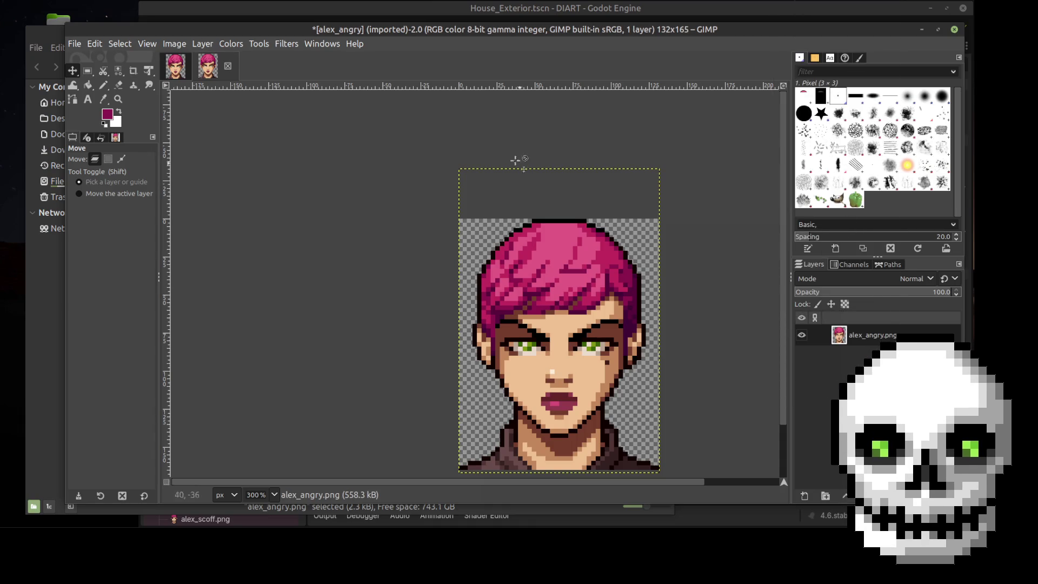
Export the image over the existing alex_angry.png, replacing it
key("ctrl+s")
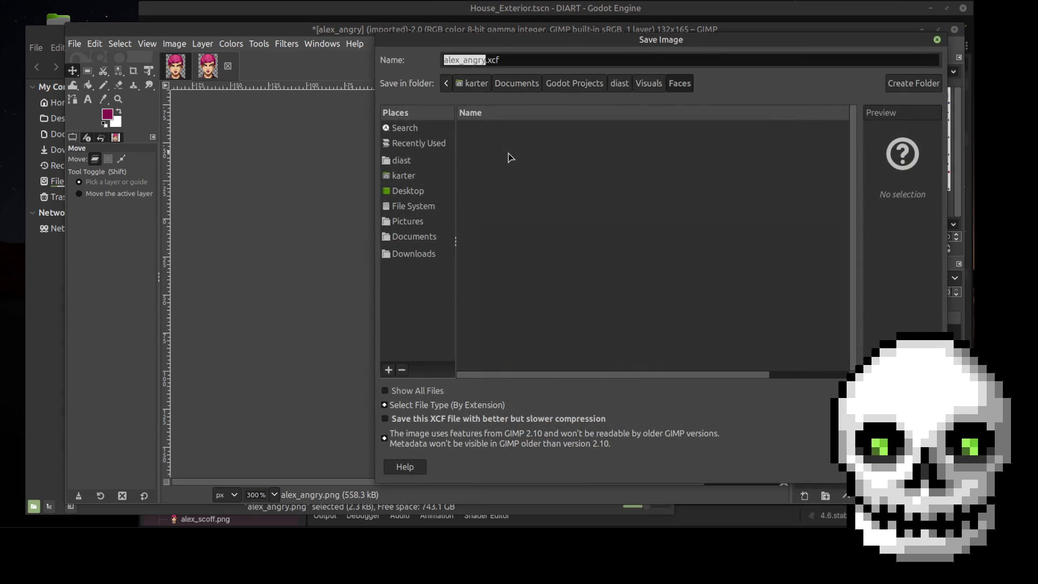
key("Escape")
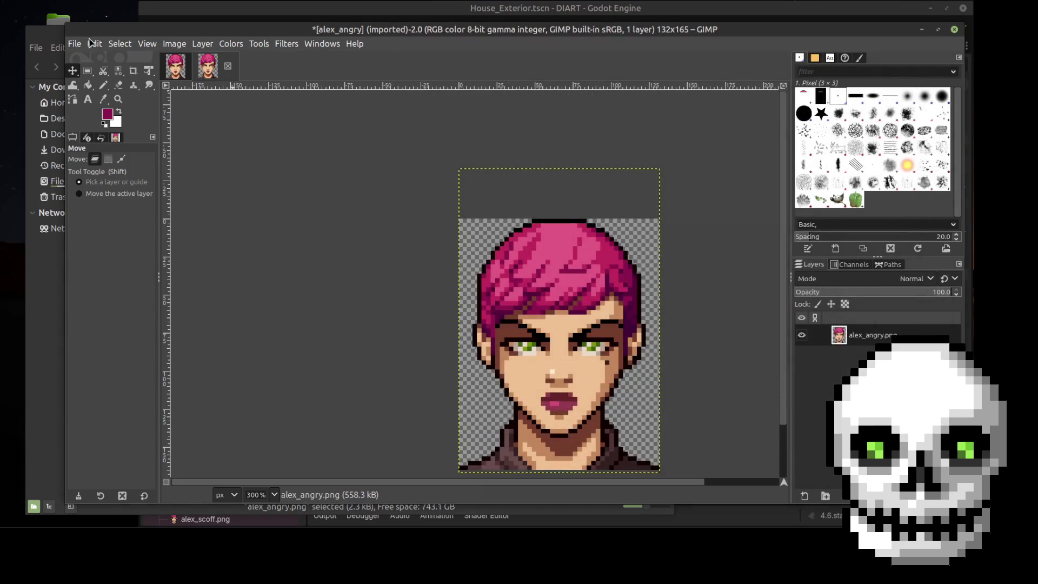
left_click(74, 43)
left_click(98, 226)
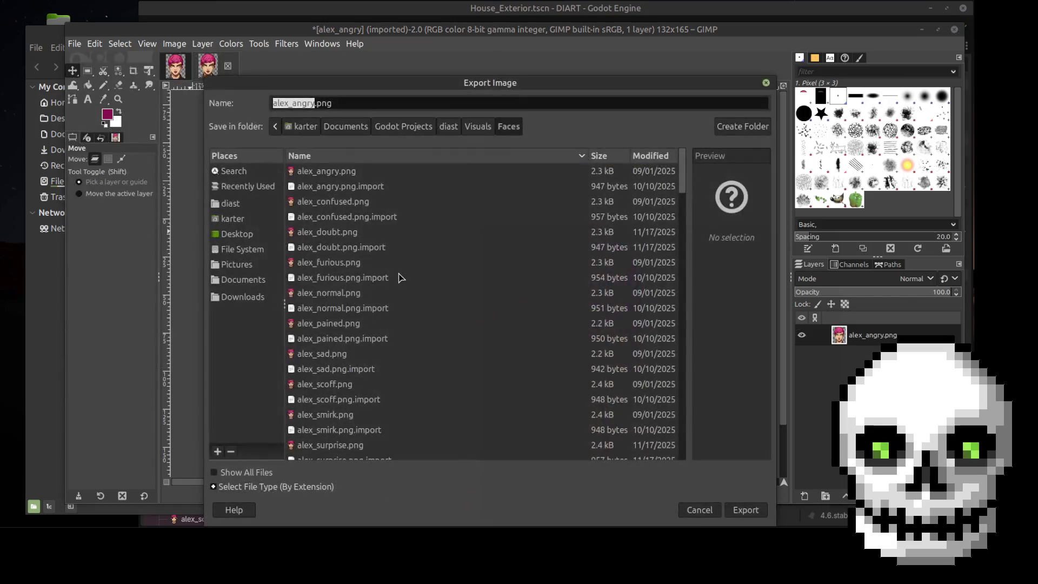
left_click(746, 510)
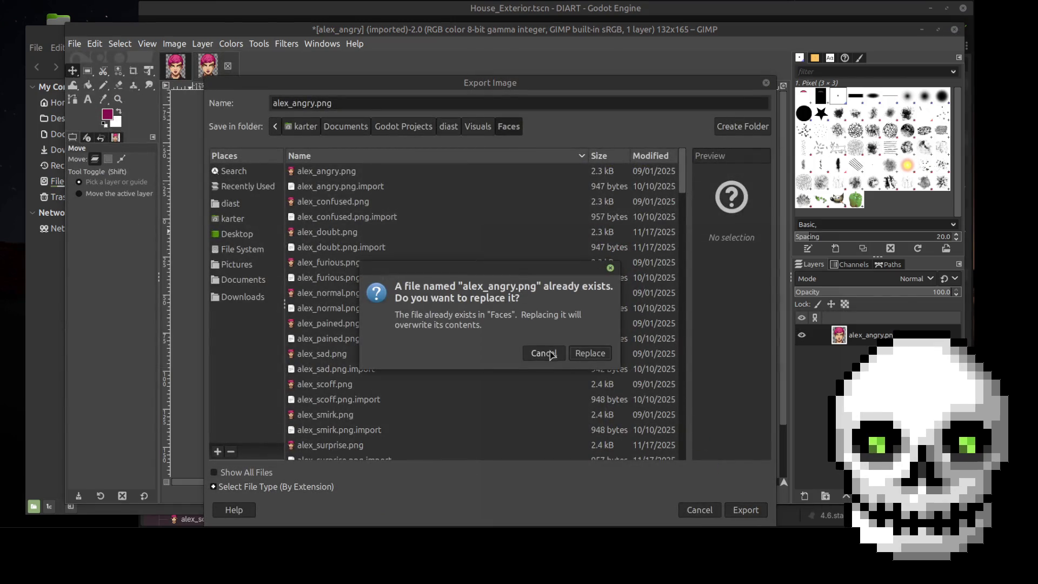
left_click(588, 354)
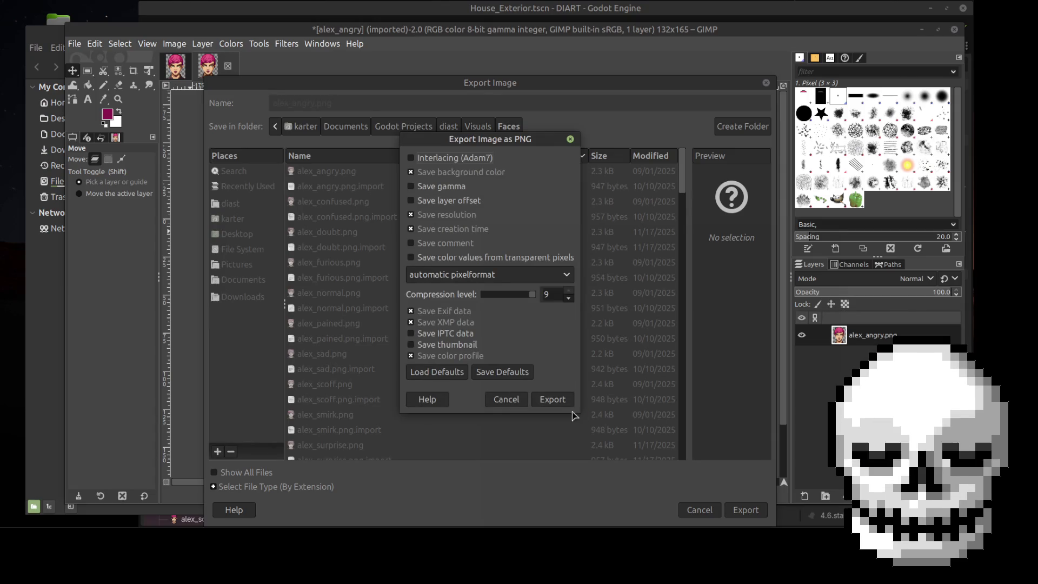
left_click(551, 400)
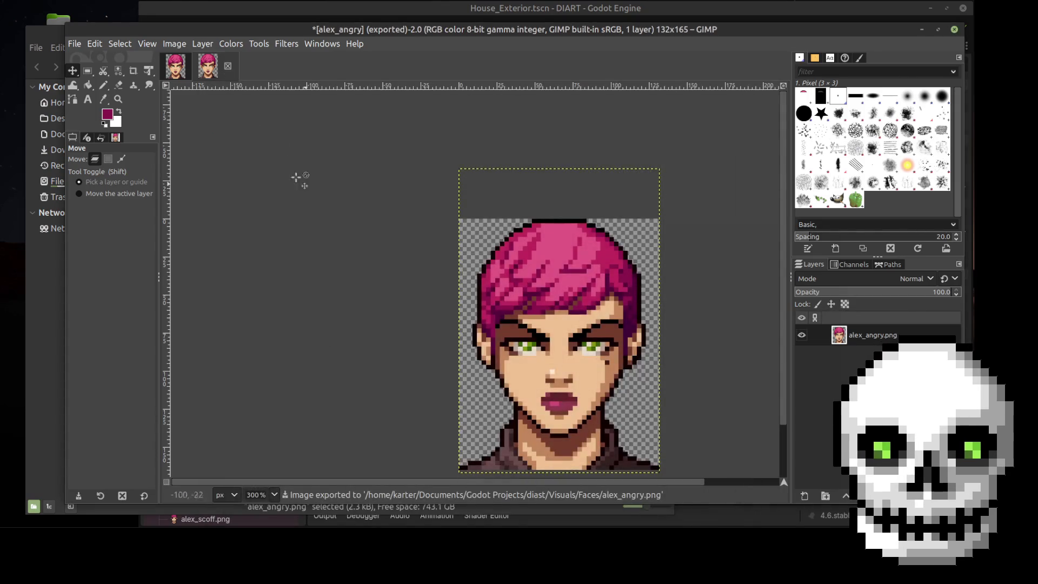
Close alex_angry without saving and return to the Faces folder in Nemo
left_click(227, 67)
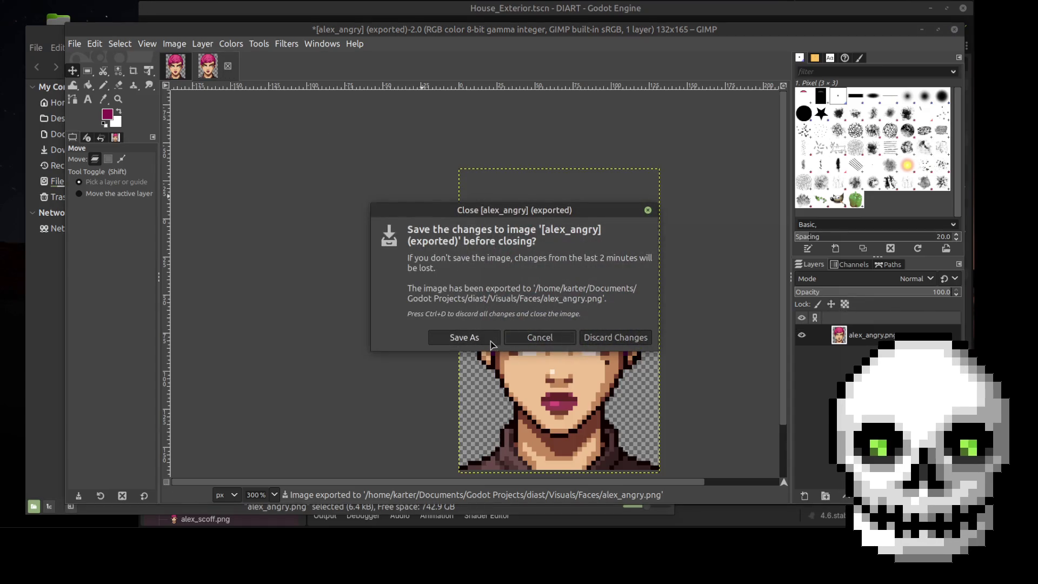
left_click(594, 340)
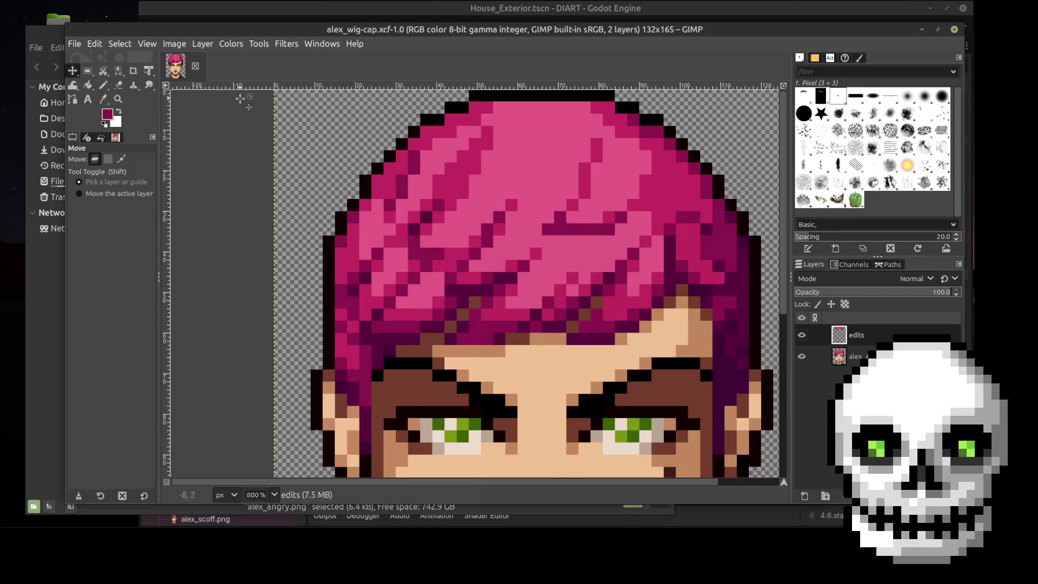
left_click(45, 35)
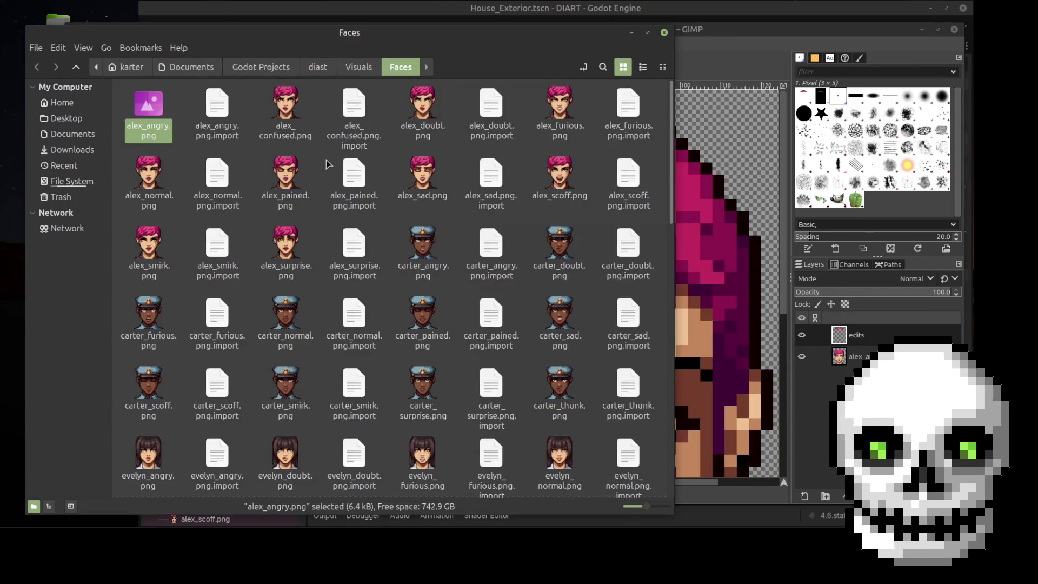
key("space")
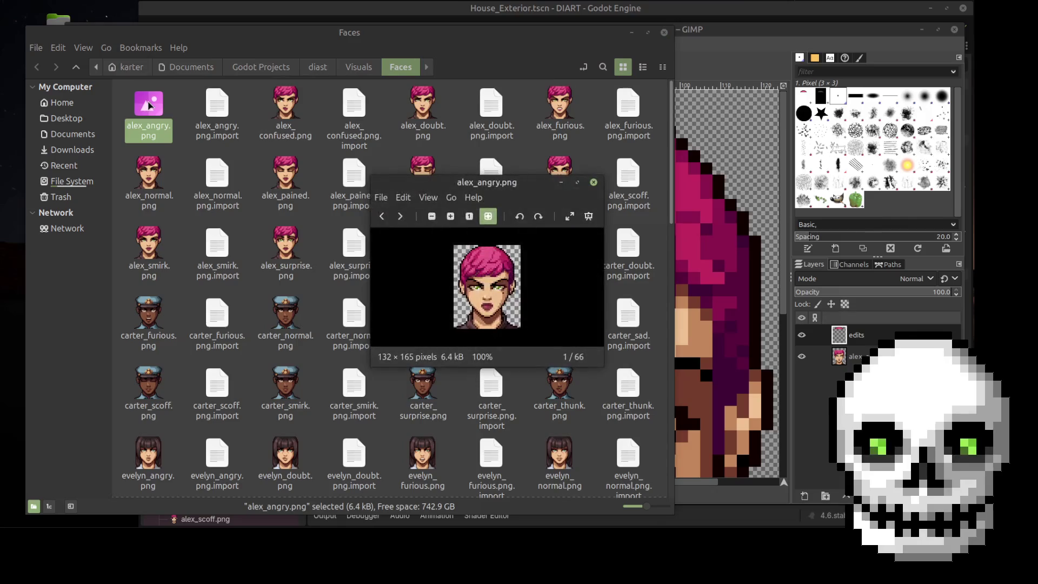
left_click(599, 181)
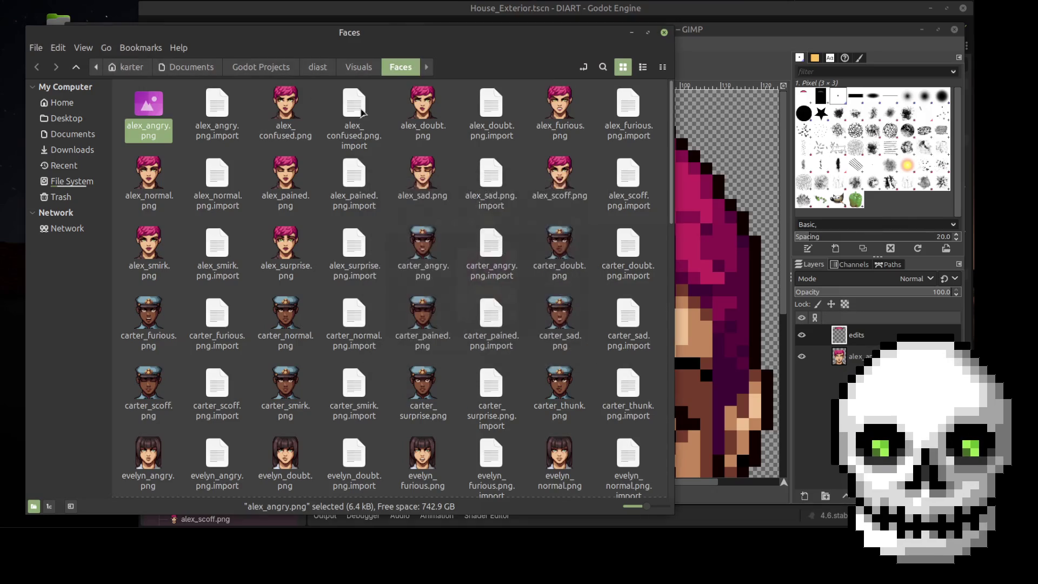
Open alex_confused.png in GIMP through Nemo's Open With menu
left_click(277, 111)
right_click(275, 110)
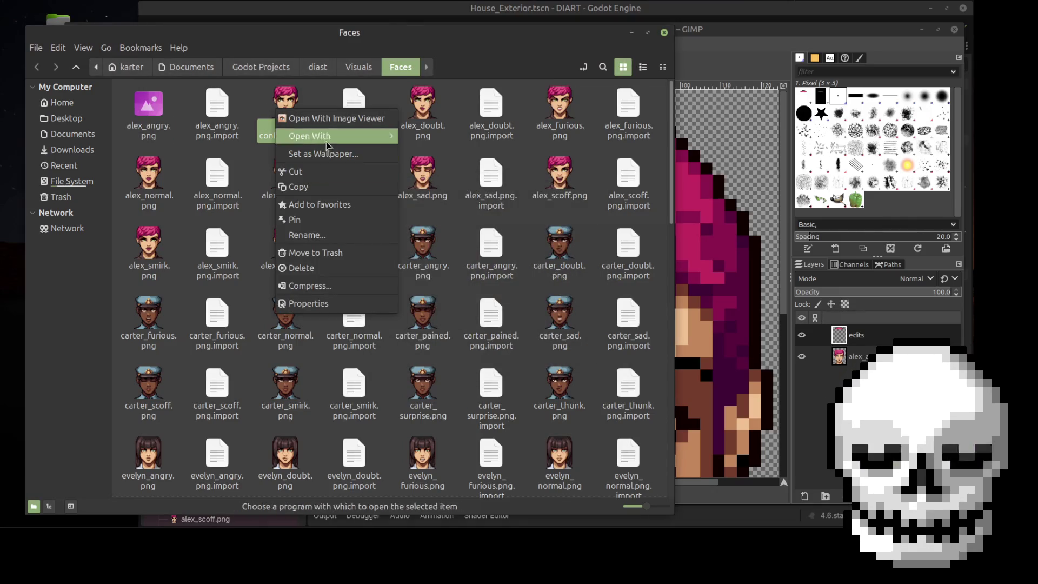
mouse_move(327, 139)
left_click(475, 165)
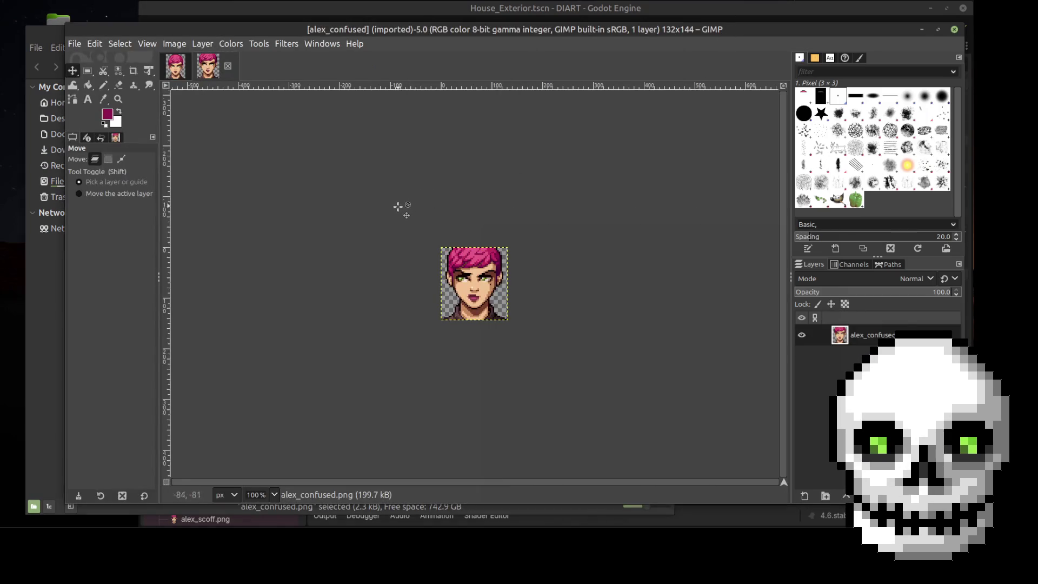
Try enlarging the canvas to 132×165, then undo the result
left_click(202, 44)
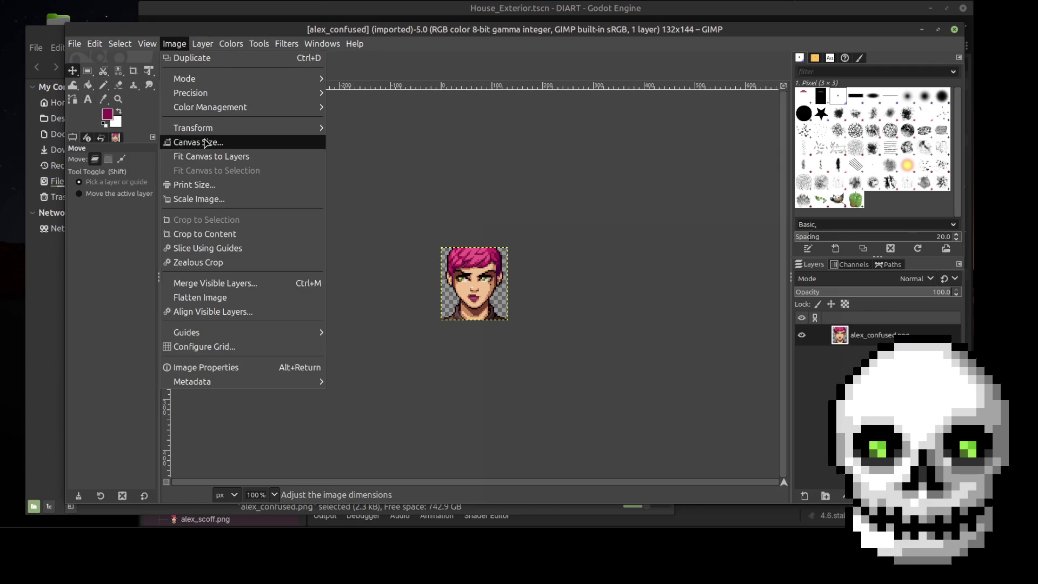
left_click(204, 143)
double_click(456, 235)
type("165")
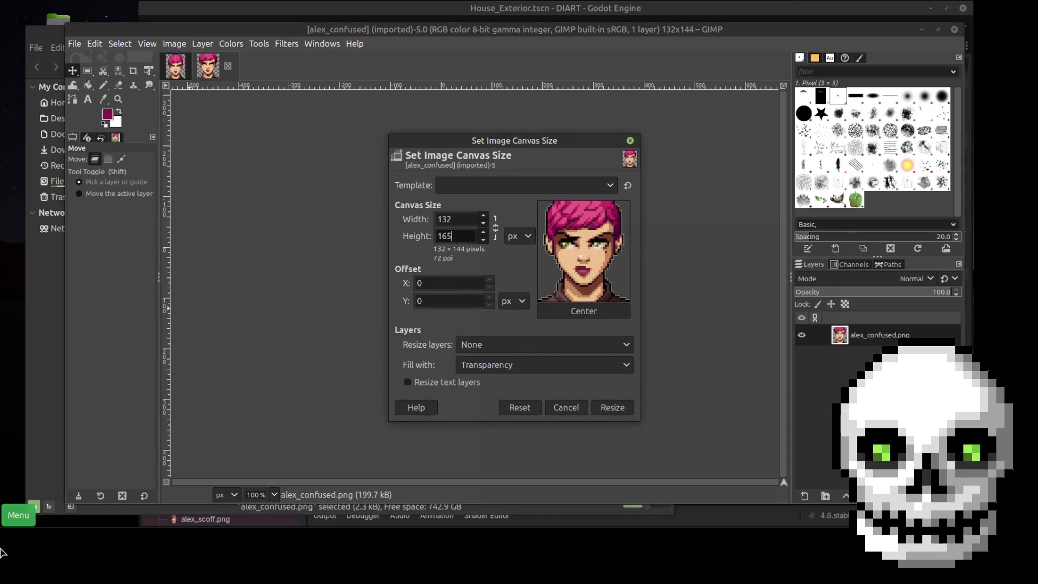
left_click(612, 408)
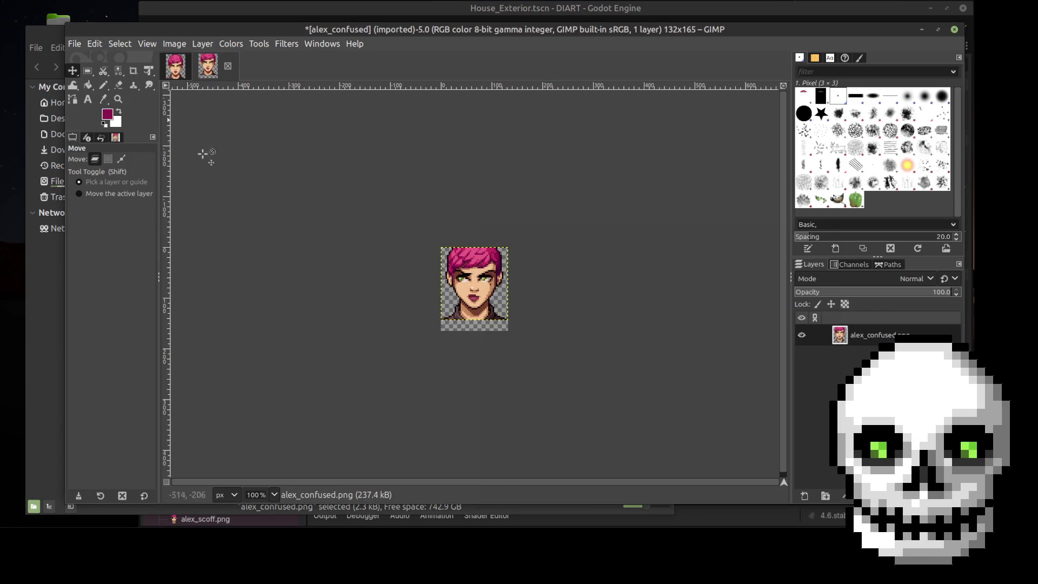
left_click_drag(475, 287, 477, 297)
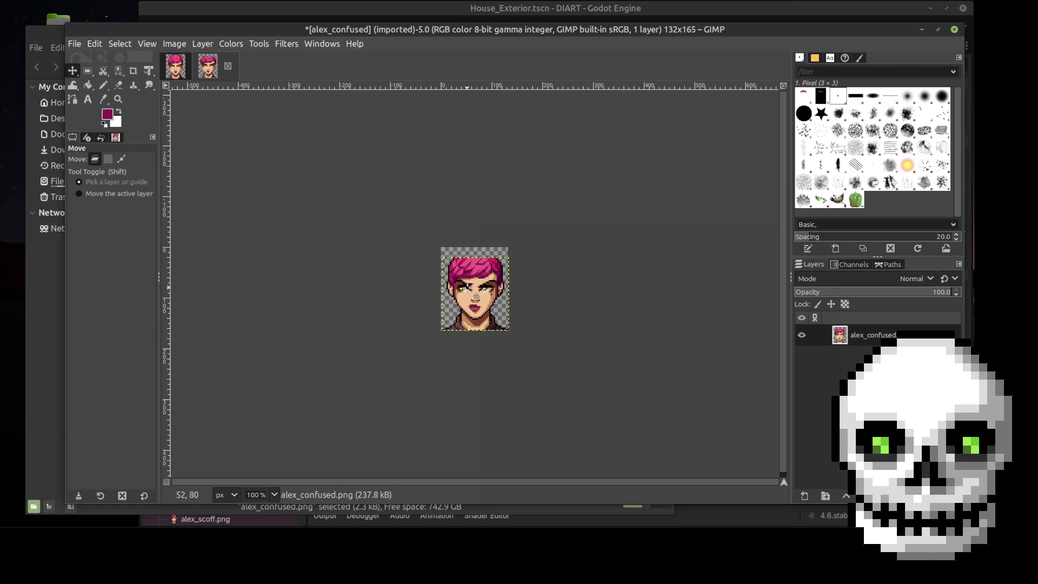
key("ctrl+z")
key("ctrl+z")
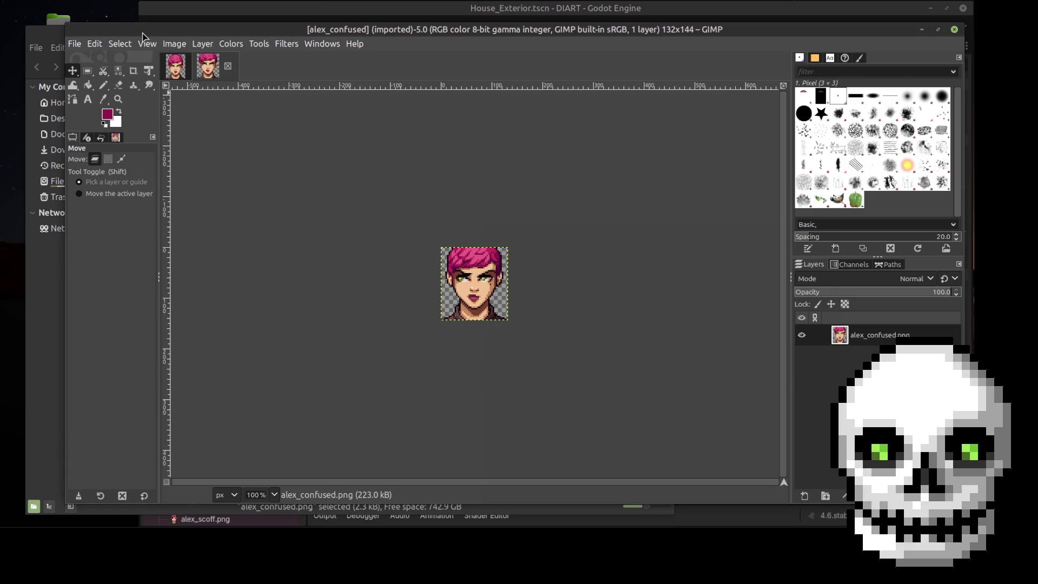
Resize the canvas to 132×165 with the portrait pushed down, then paste the copied edits
left_click(203, 43)
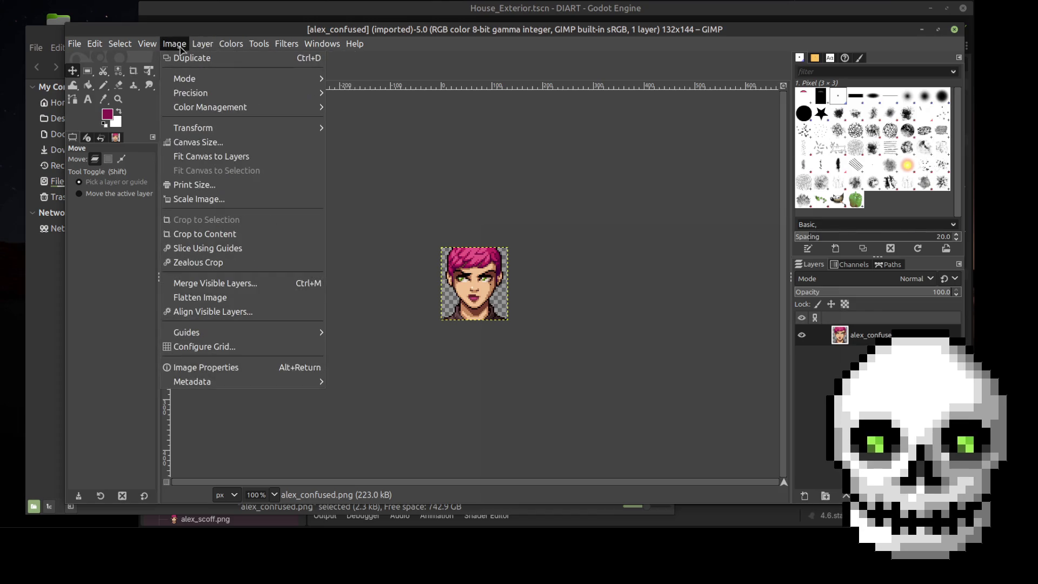
left_click(194, 143)
left_click_drag(452, 235, 434, 233)
type("165")
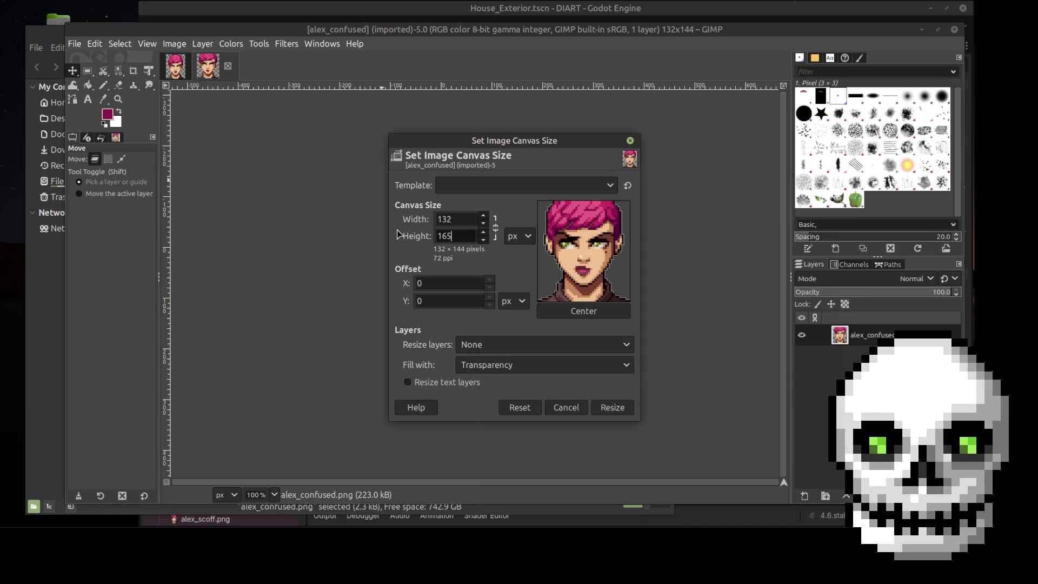
left_click(471, 218)
left_click_drag(601, 251, 592, 277)
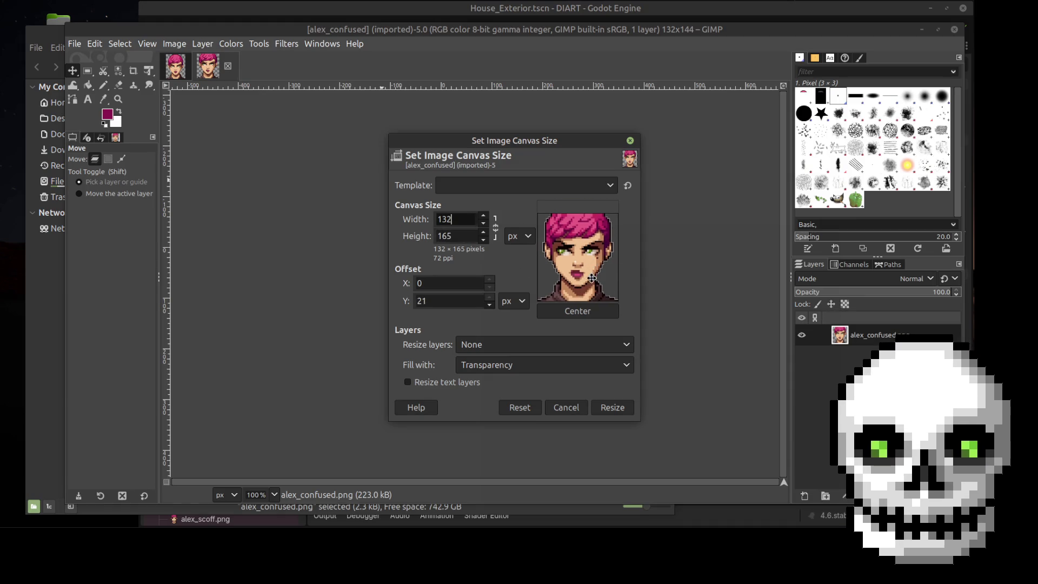
left_click(607, 411)
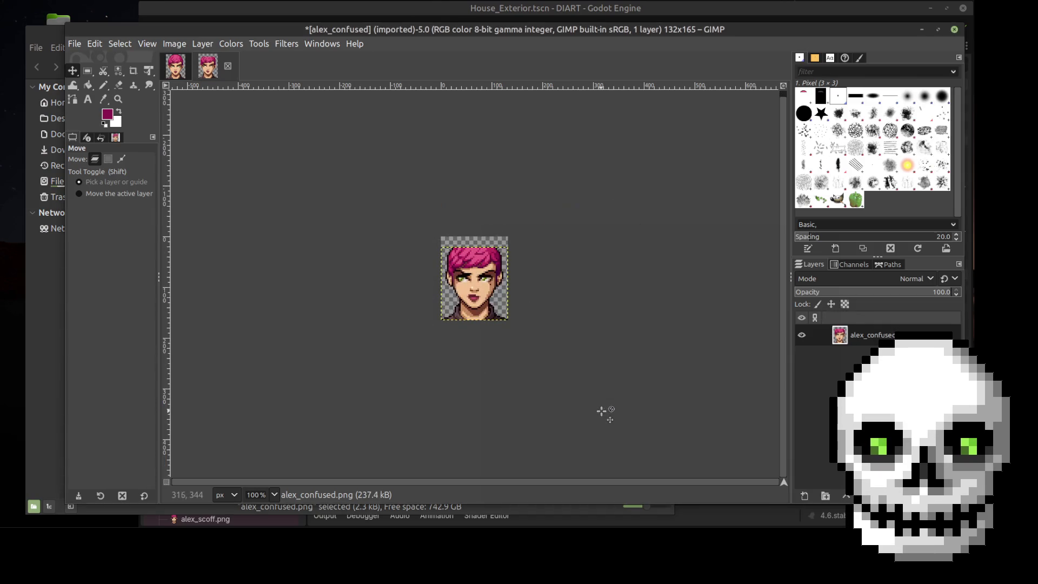
left_click(454, 219, "ctrl+alt")
Nudge the pasted hair edits up and anchor them onto the alex_confused layer
key("Up")
key("Up")
key("Up")
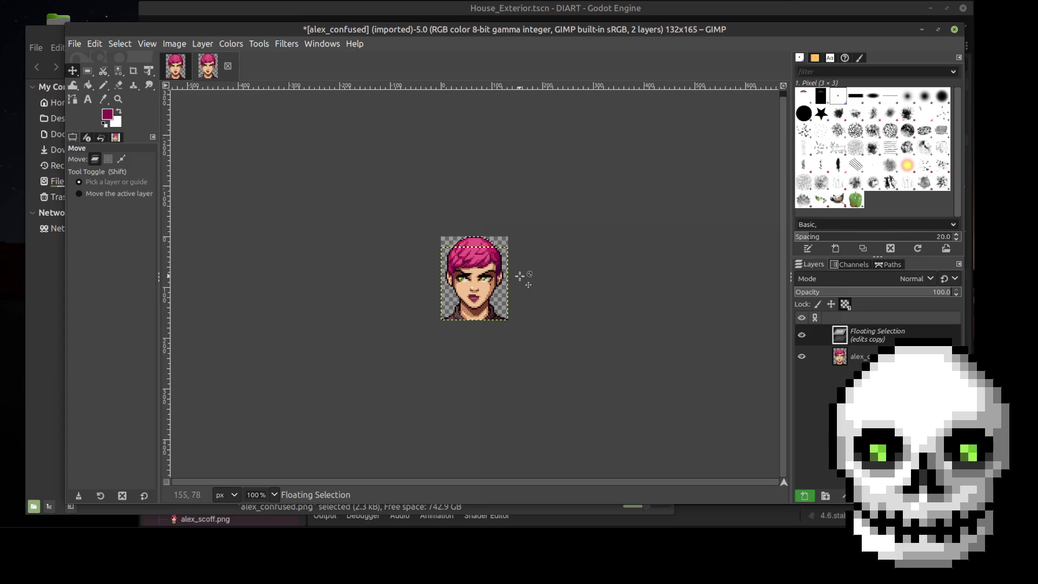
scroll(520, 277, "up", 4)
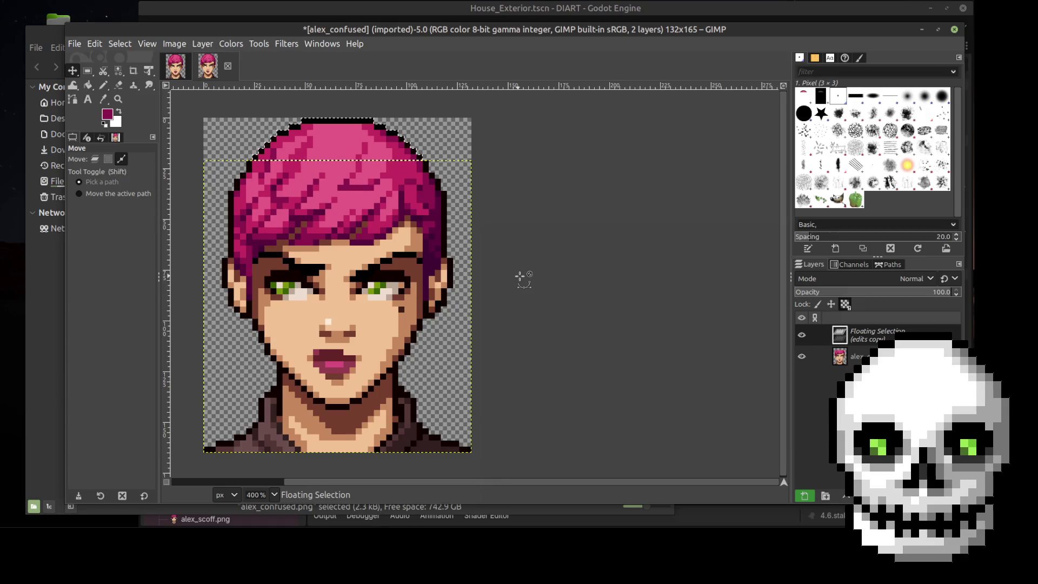
scroll(520, 277, "up", 1)
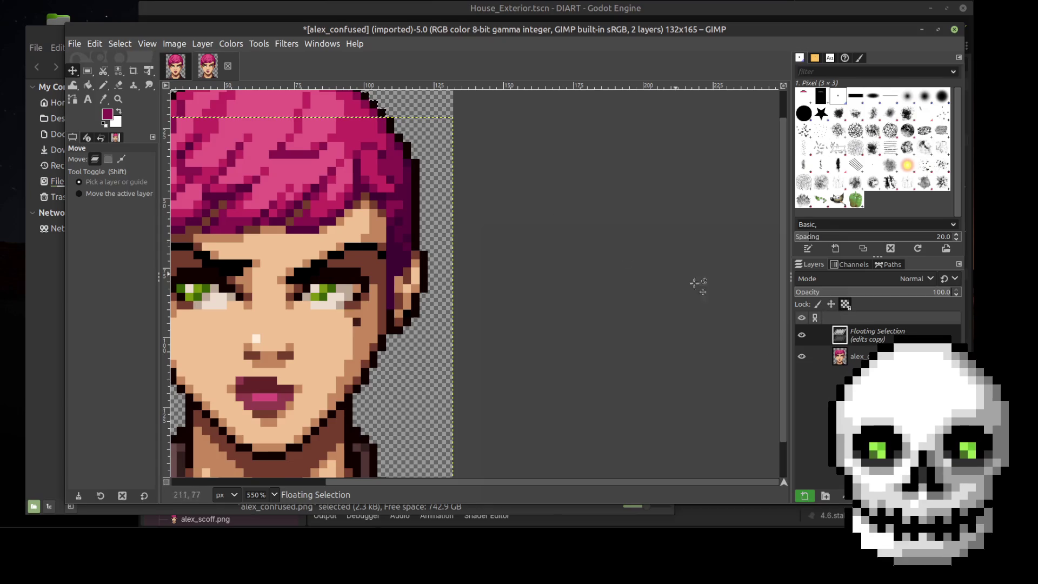
left_click(857, 356)
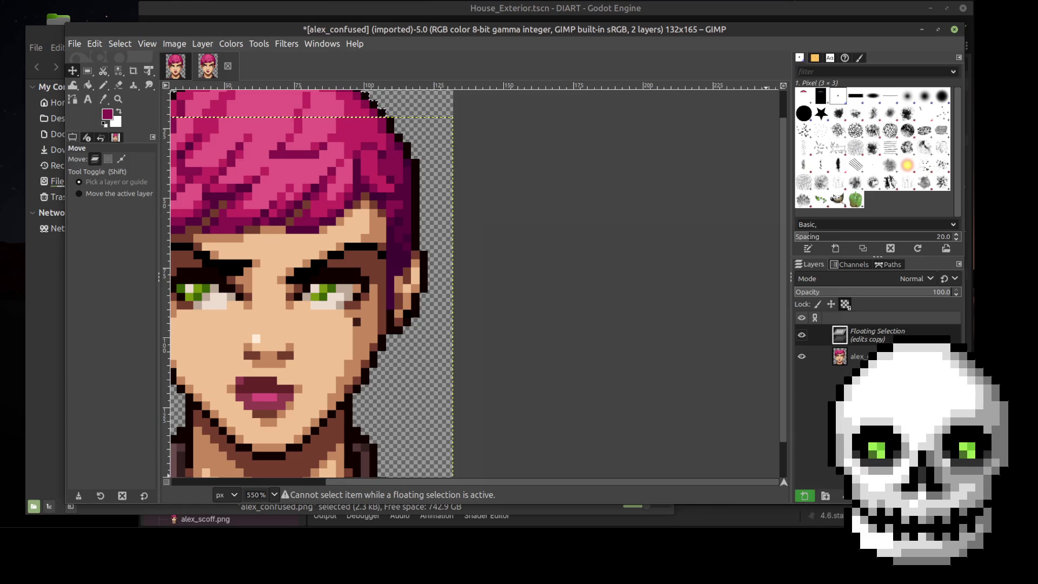
key("ctrl+h")
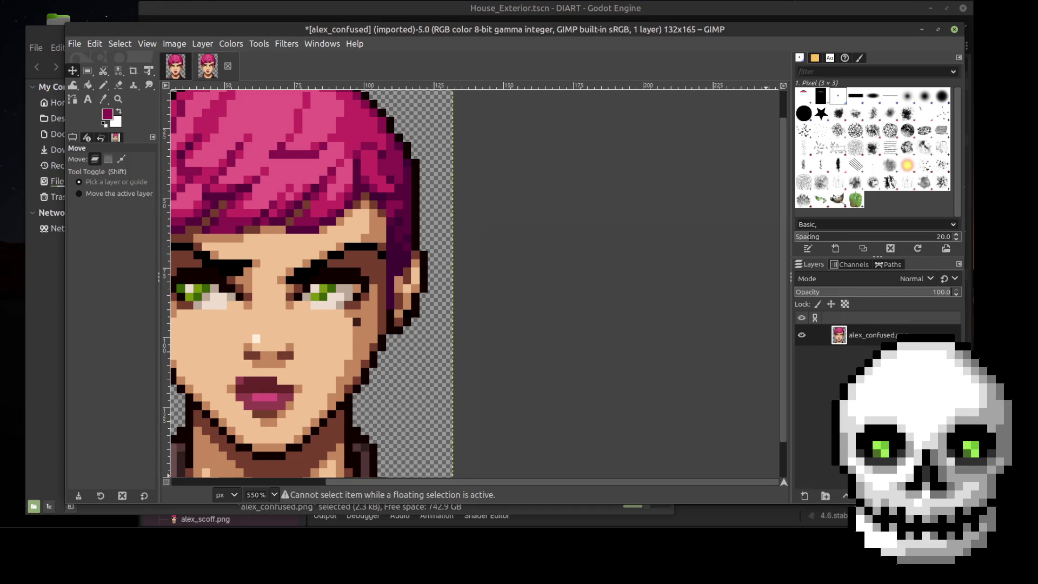
Bring up the Save dialog and cancel it without saving an XCF
scroll(501, 292, "up", 2)
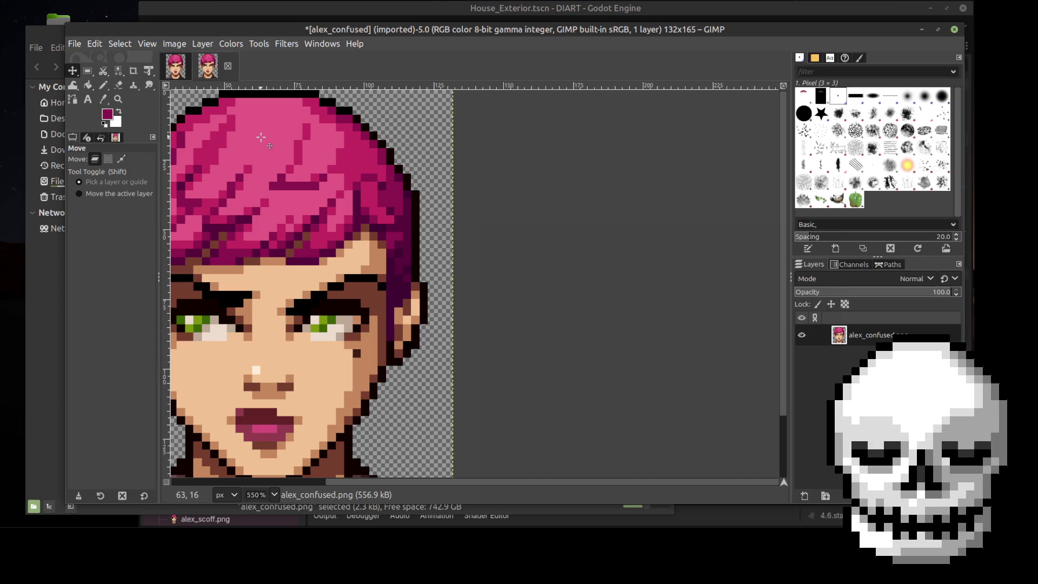
key("ctrl+s")
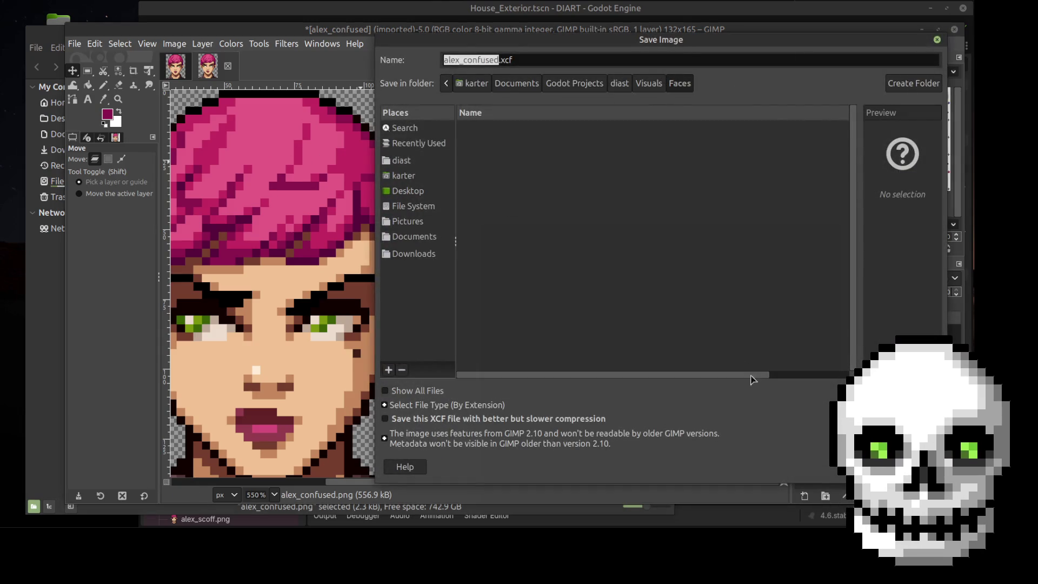
key("Escape")
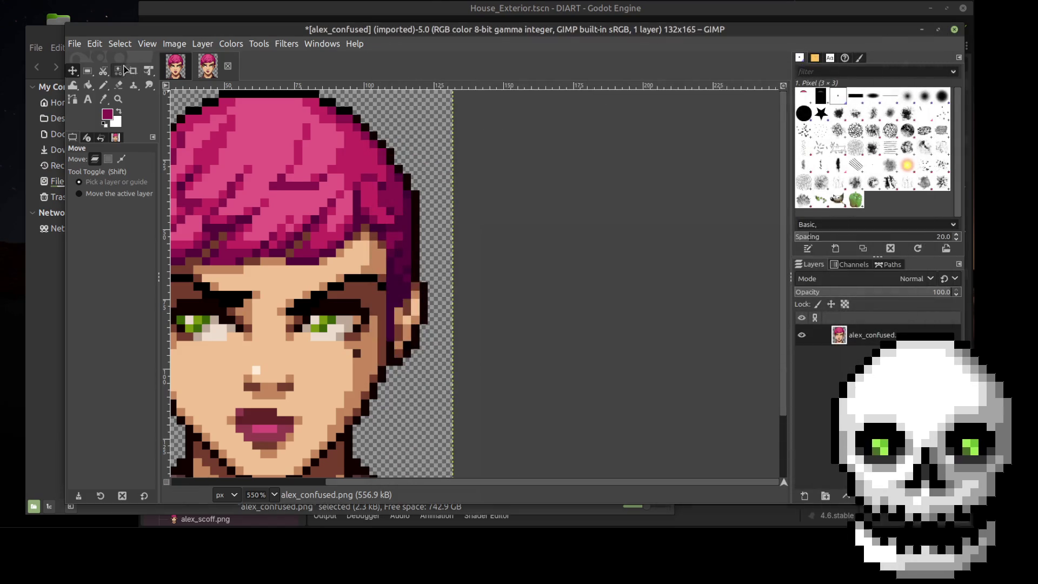
key("ctrl+s")
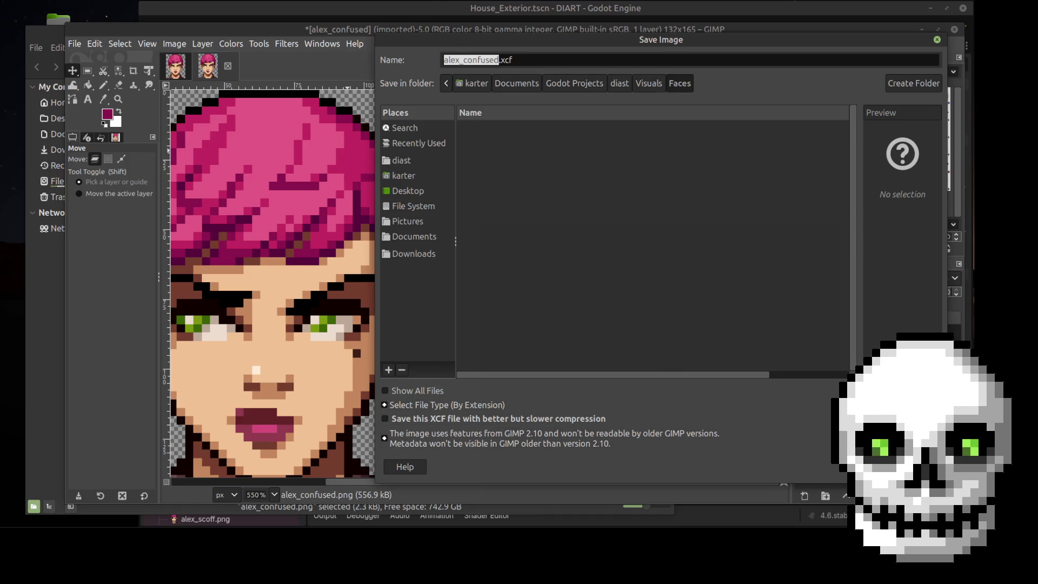
key("Escape")
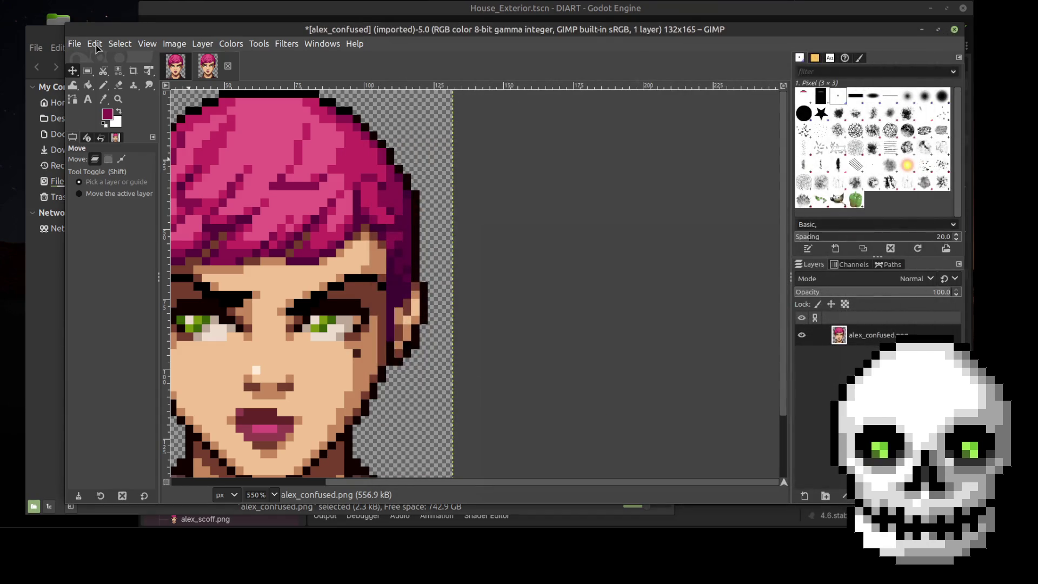
Export as PNG, replacing alex_confused.png, then close the image
left_click(75, 44)
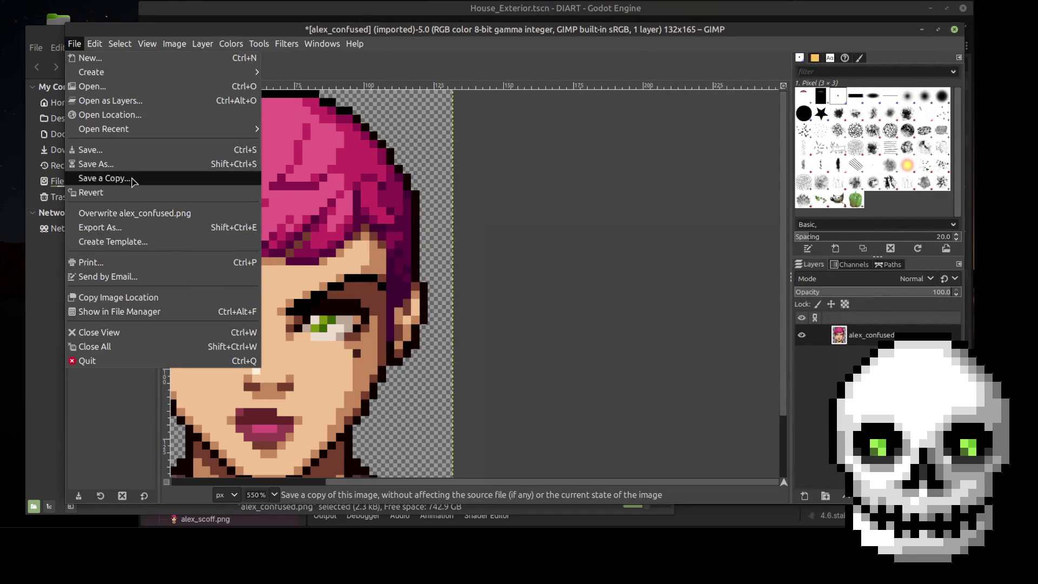
left_click(137, 228)
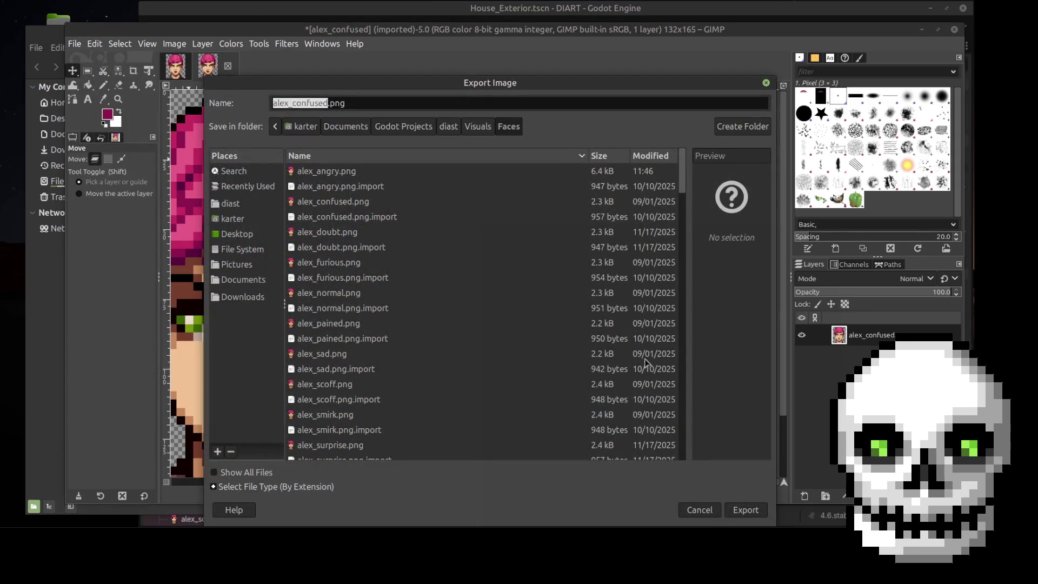
left_click(743, 510)
left_click(604, 352)
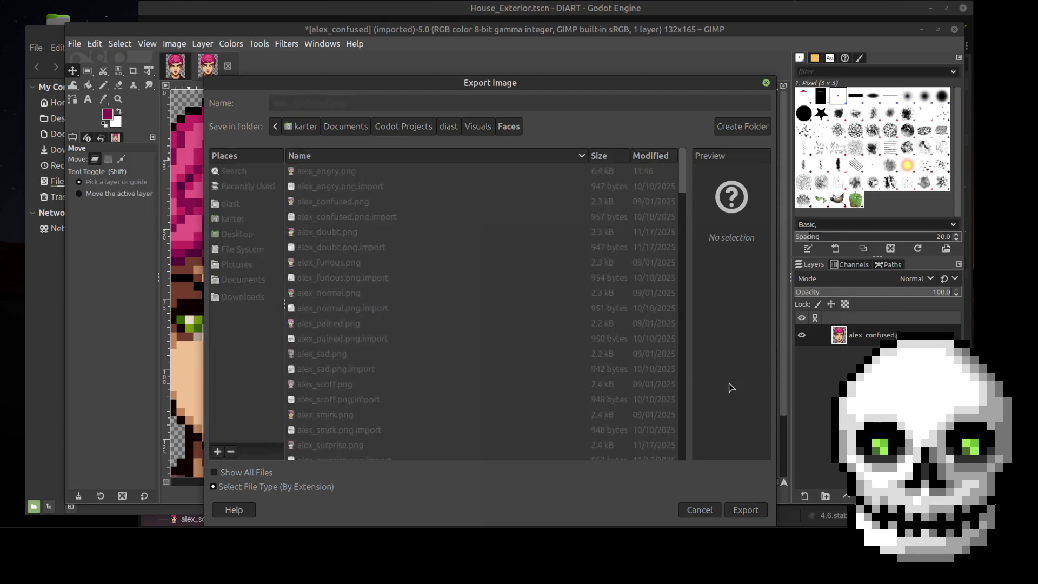
left_click(561, 405)
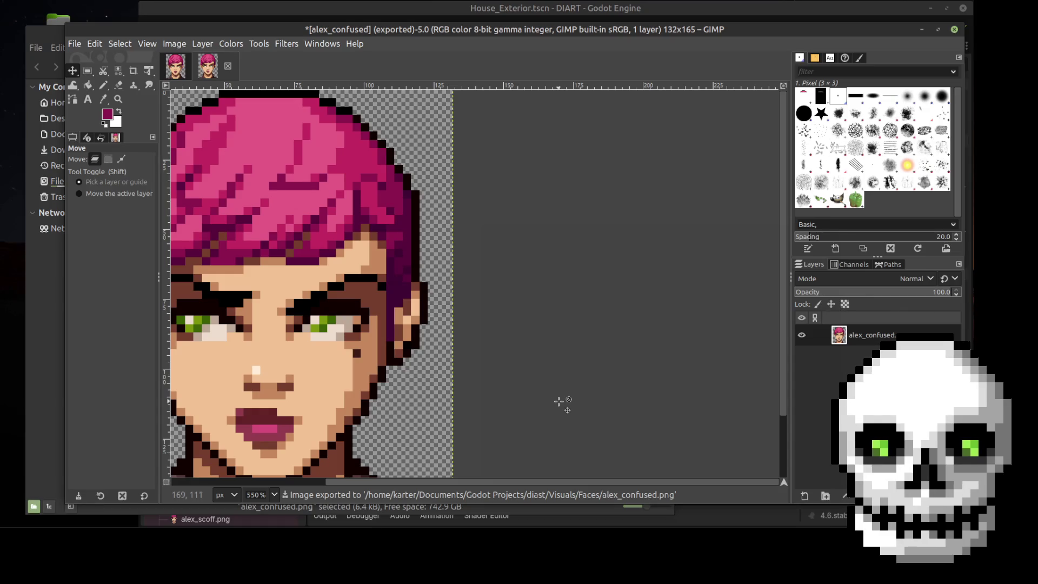
left_click(228, 65)
Discard alex_confused's changes and open carter_angry.png from the Faces folder in GIMP
left_click(627, 339)
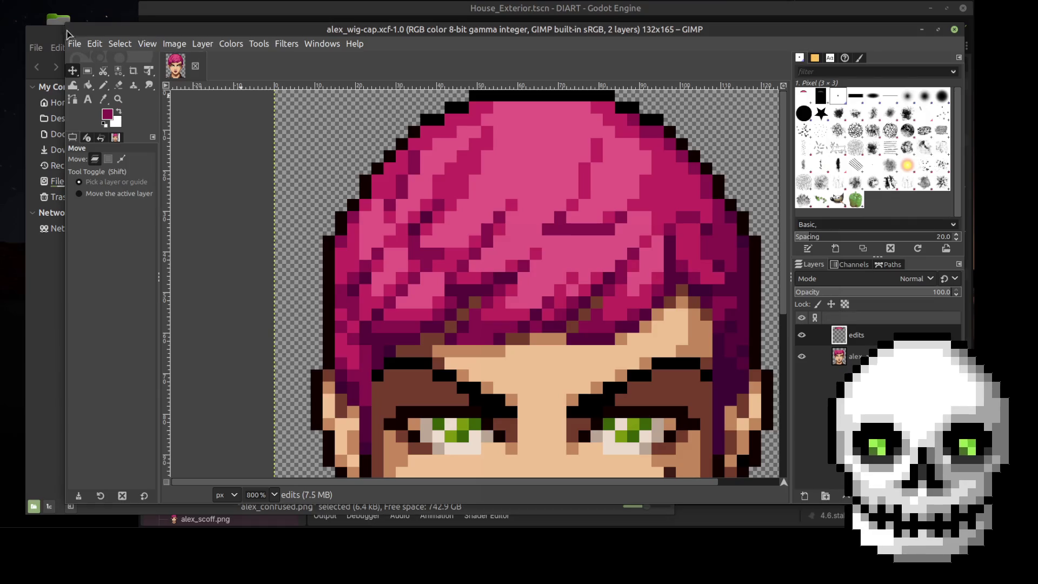
left_click(50, 38)
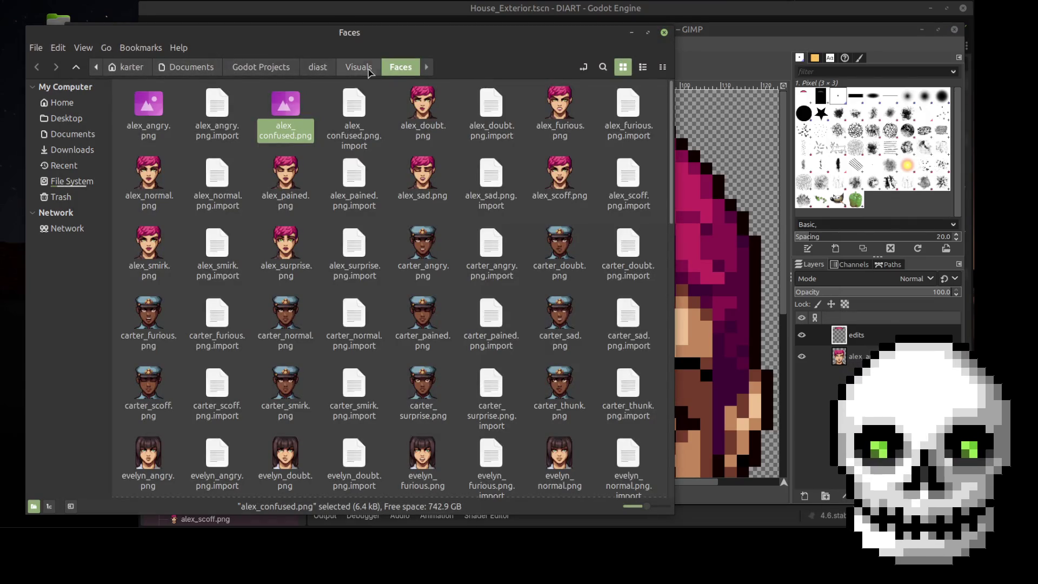
left_click(358, 67)
left_click(398, 69)
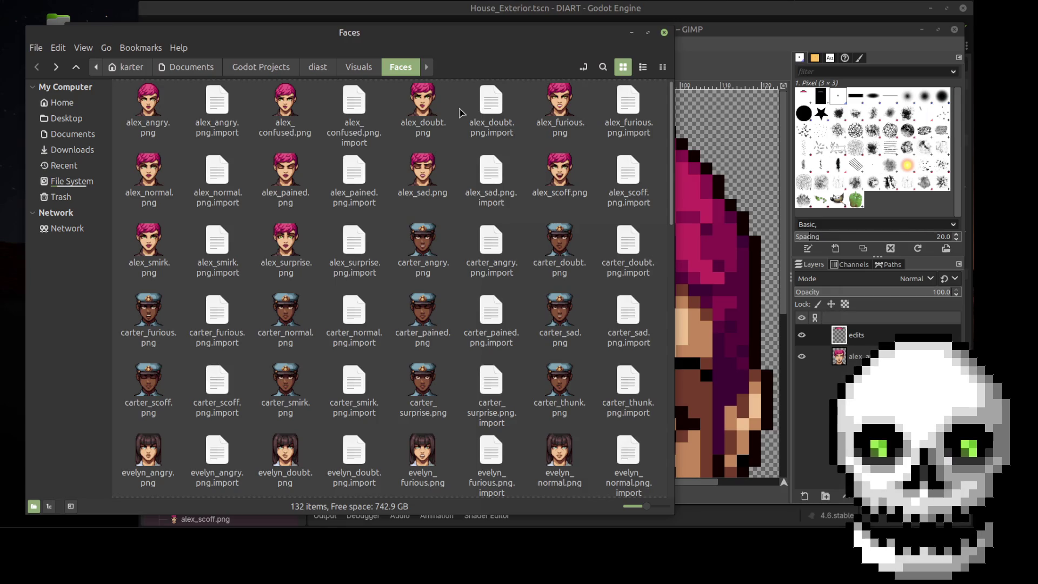
right_click(418, 243)
mouse_move(462, 266)
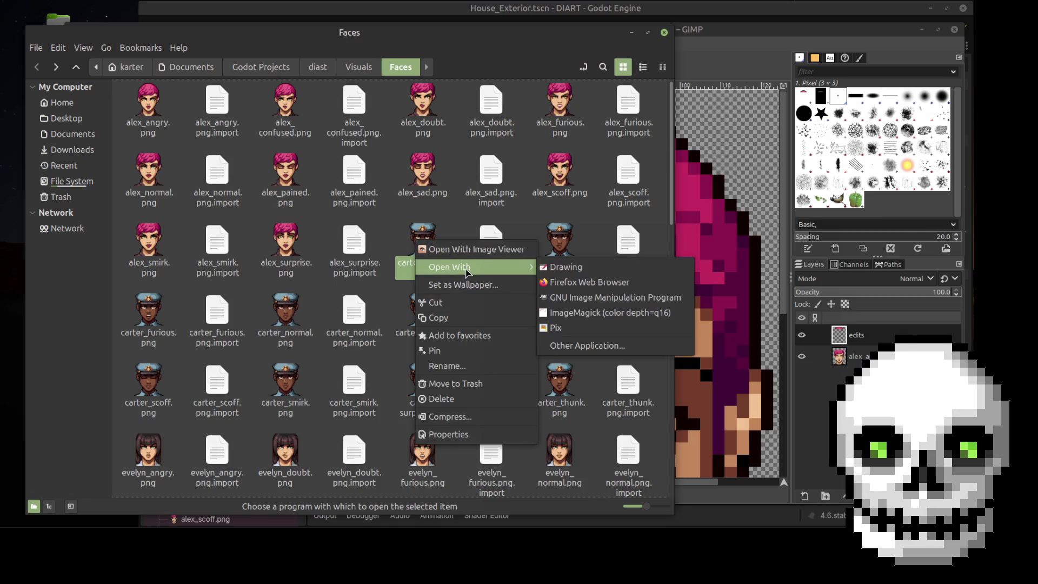
left_click(618, 299)
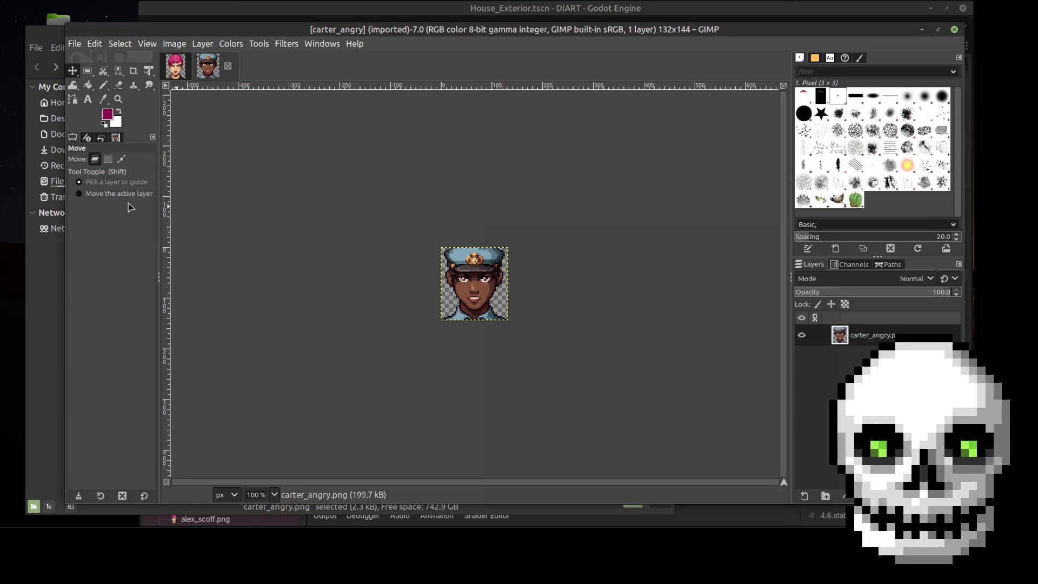
Set carter_angry's canvas height to 165 with the face dragged 21 px down to the bottom
left_click(180, 43)
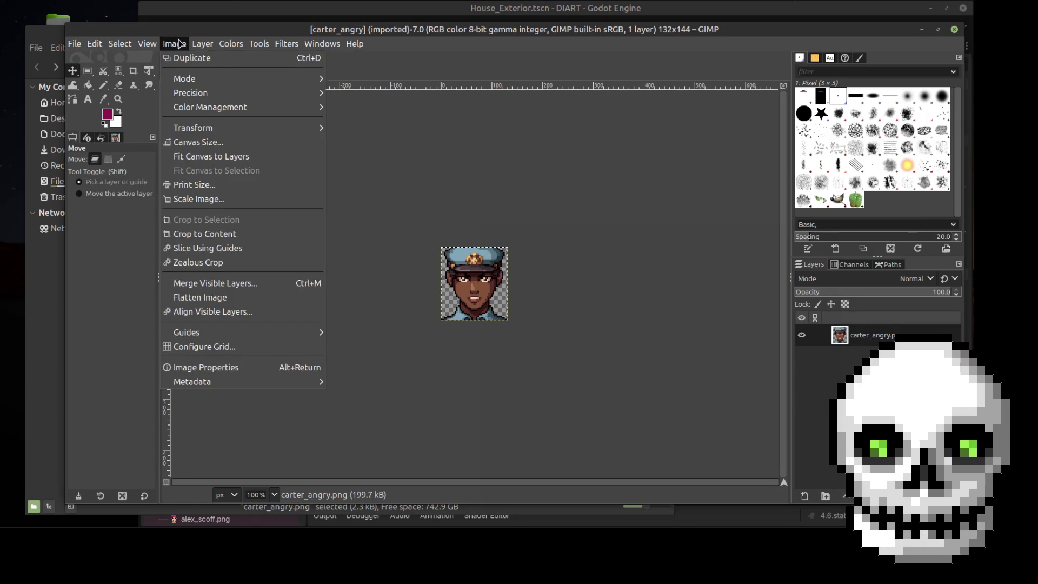
left_click(161, 37)
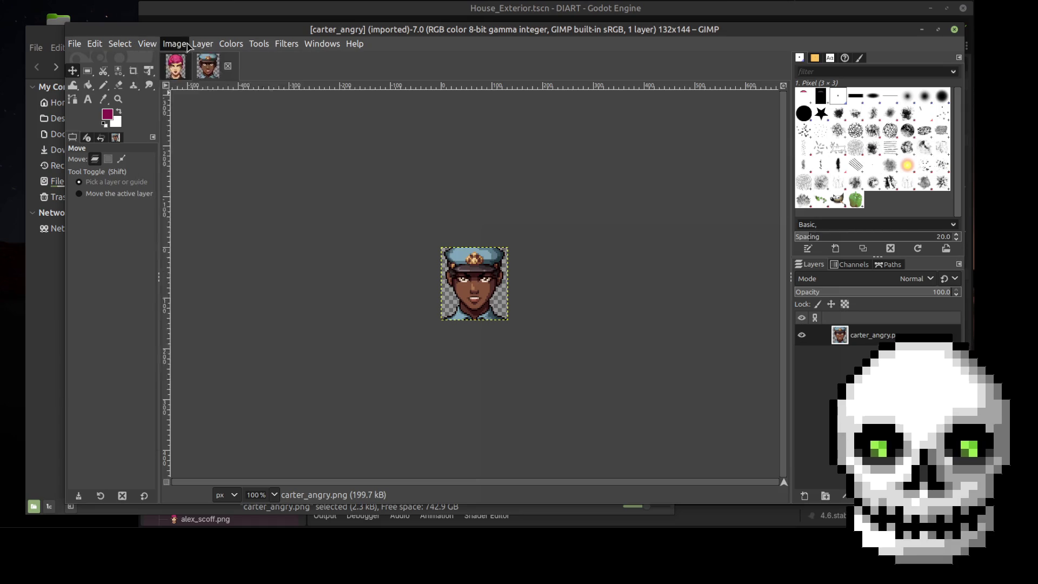
left_click(181, 45)
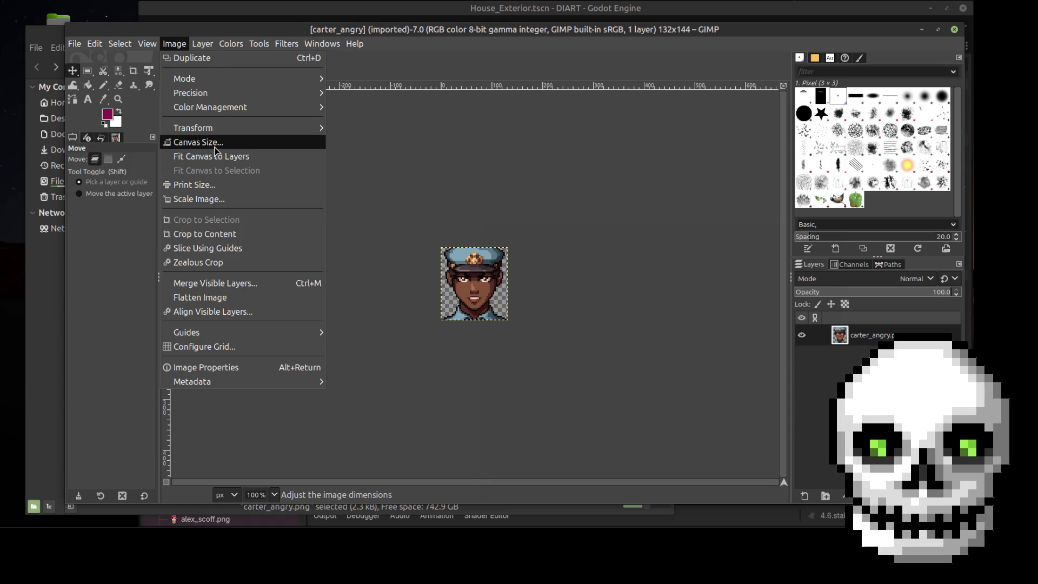
left_click(215, 143)
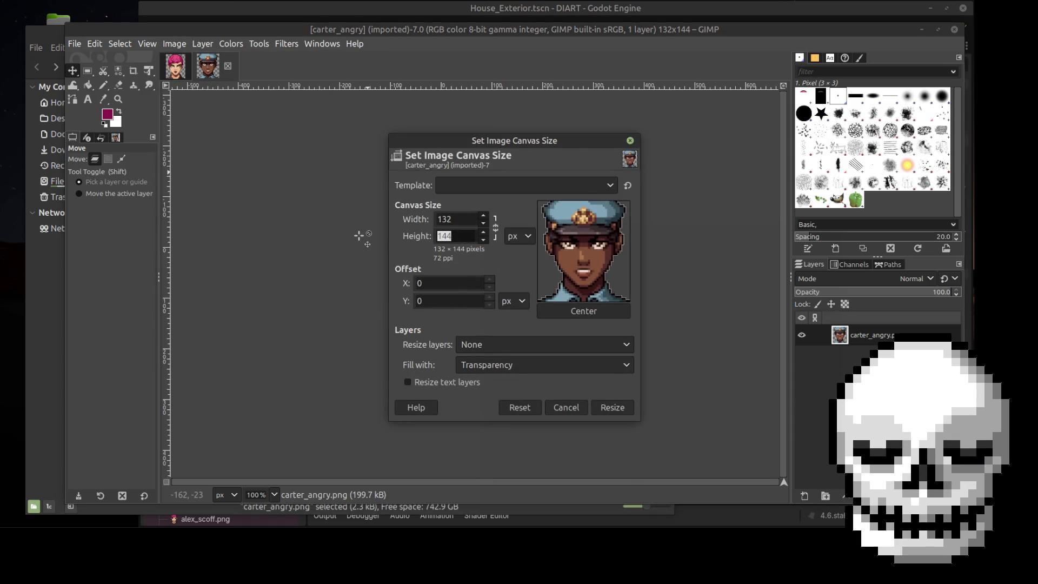
type("165")
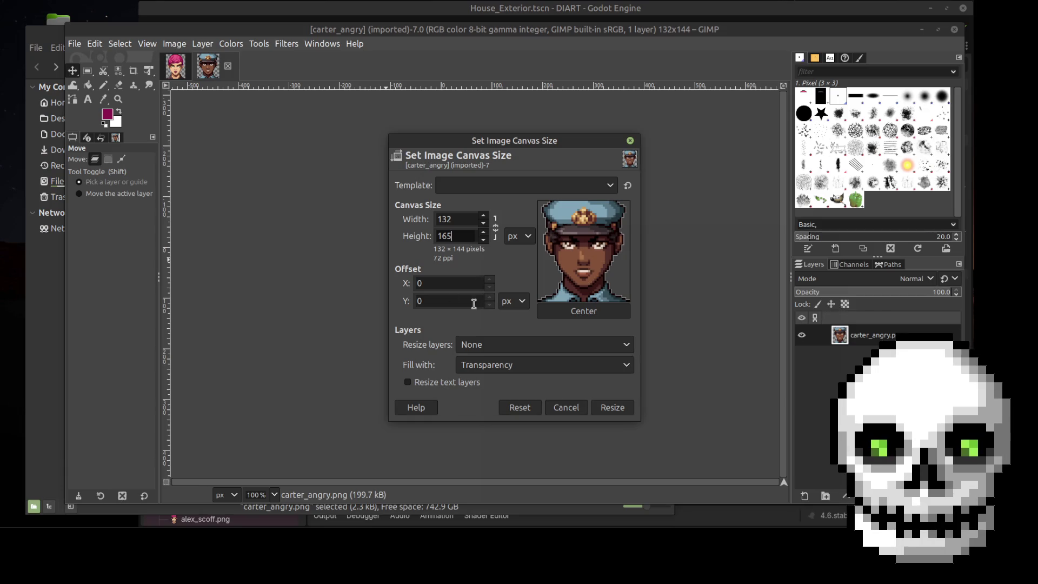
left_click(447, 286)
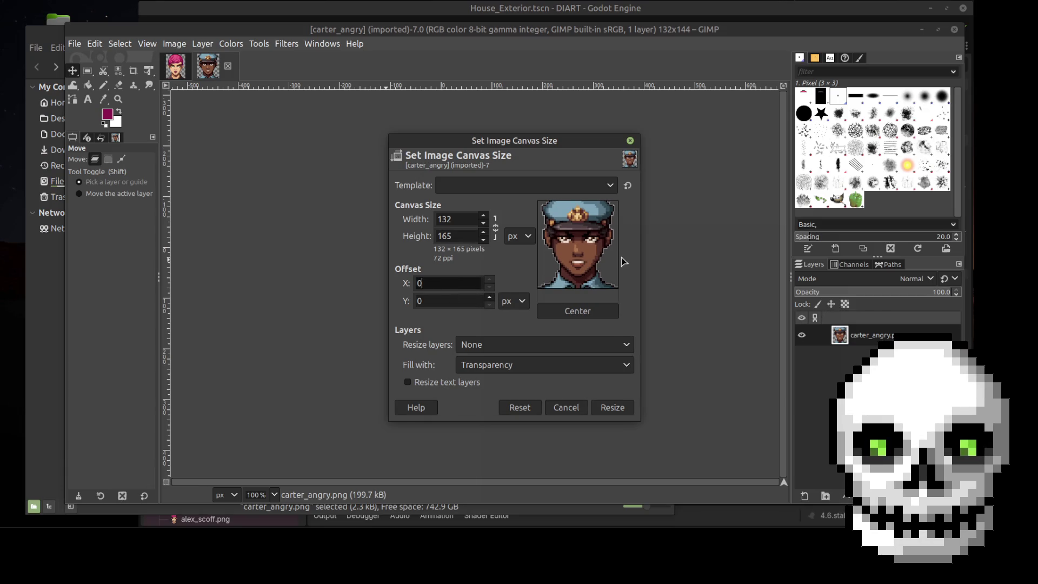
left_click_drag(585, 244, 582, 273)
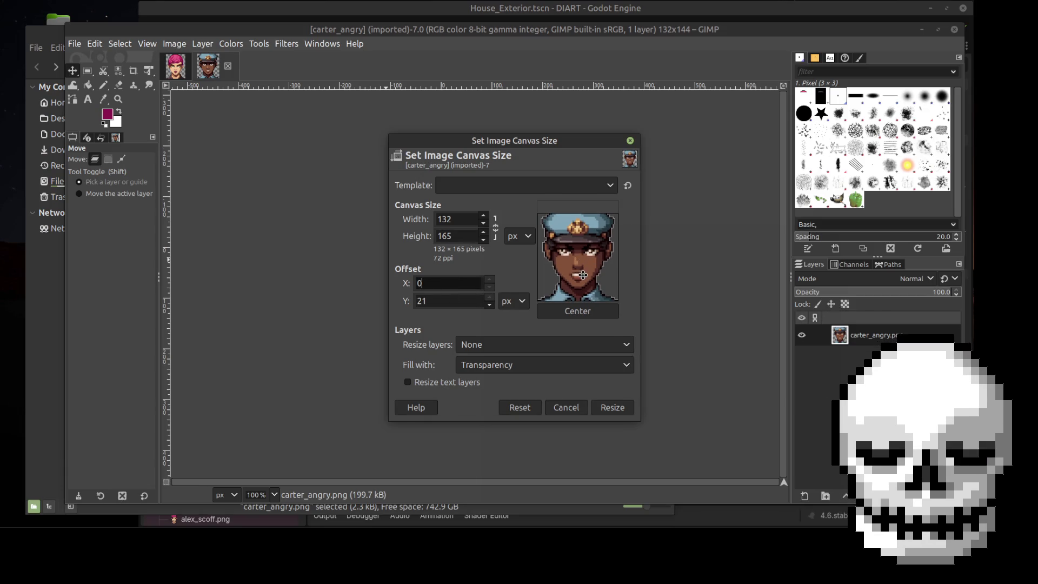
left_click(599, 408)
scroll(539, 327, "up", 3)
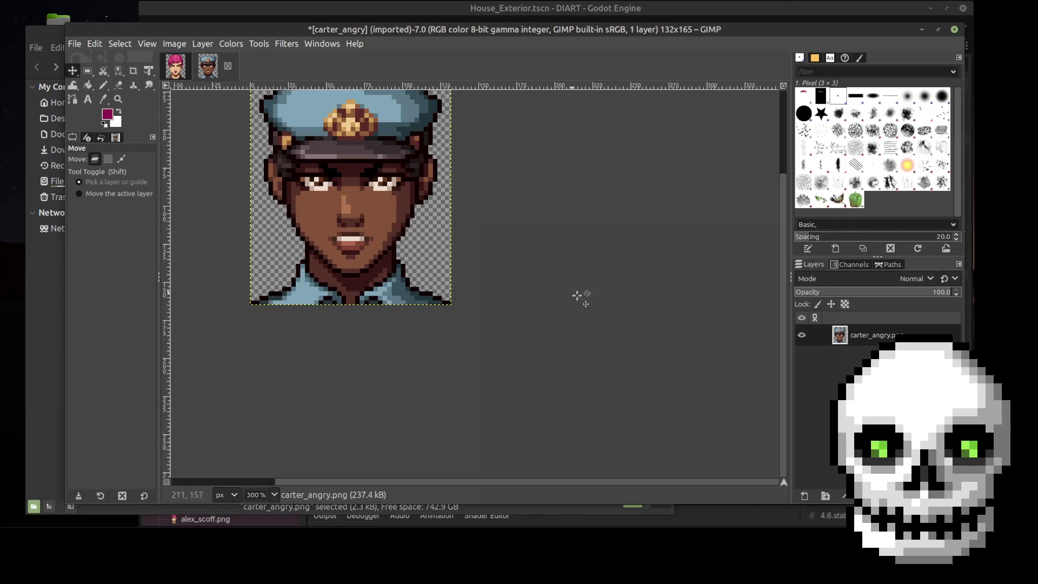
scroll(773, 243, "up", 3)
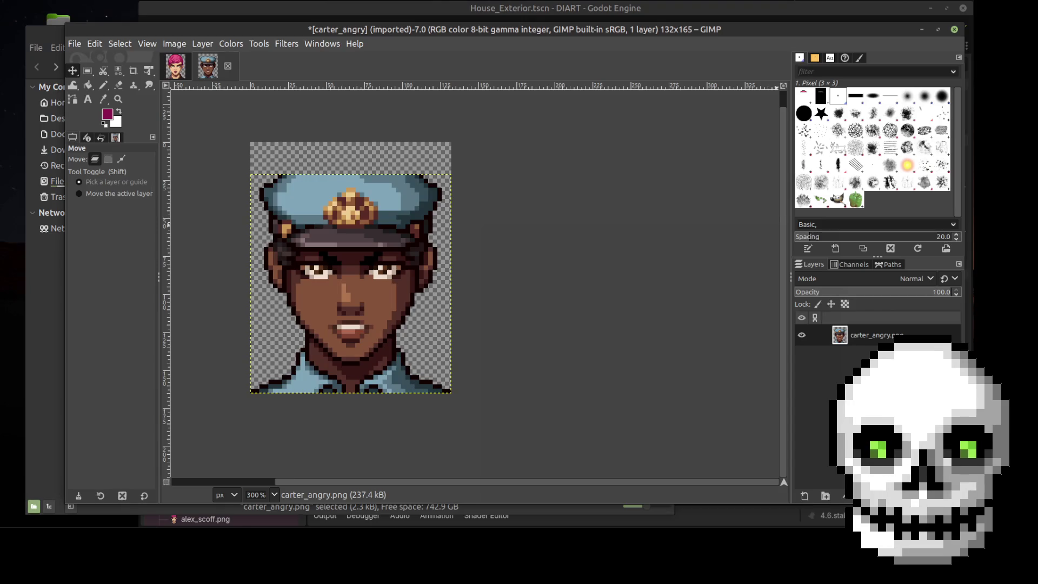
Add an 'edits' layer, show the grid and enable snapping to it
left_click(806, 498)
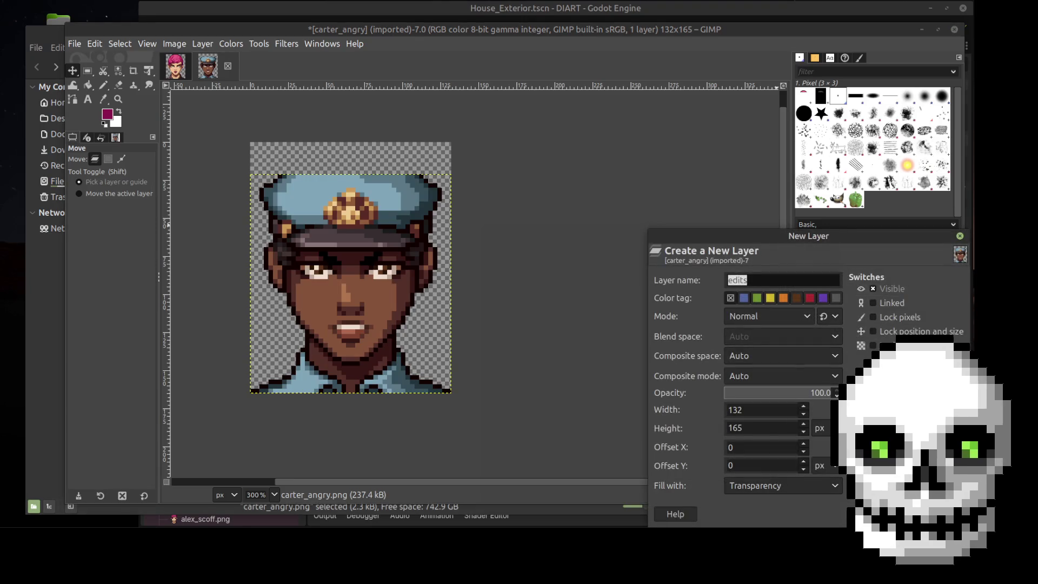
key("Return")
scroll(258, 181, "up", 2)
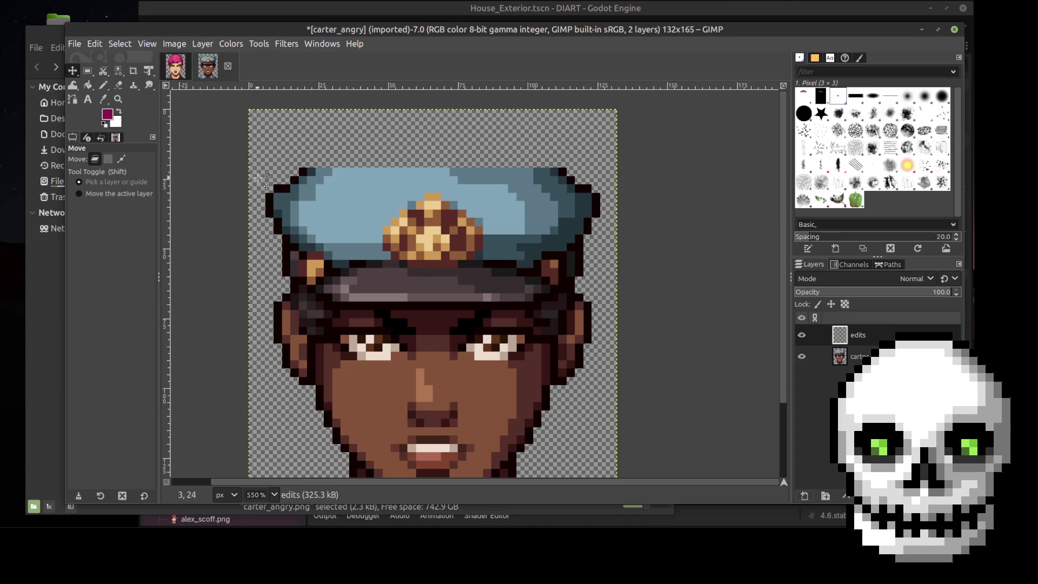
left_click(147, 44)
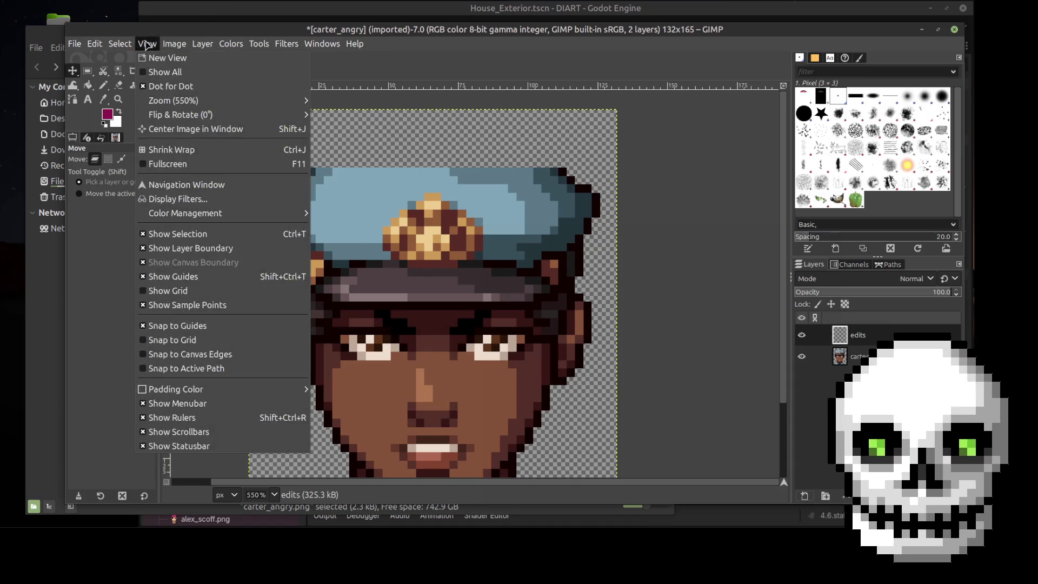
left_click(162, 290)
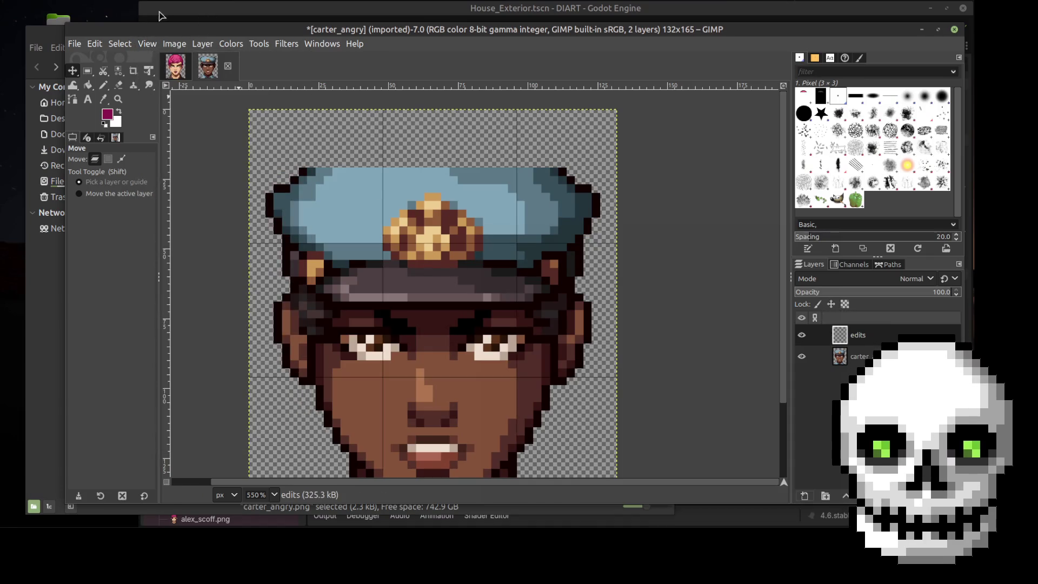
left_click(154, 42)
left_click(173, 338)
Set the grid spacing to 3 px horizontally and vertically
left_click(175, 44)
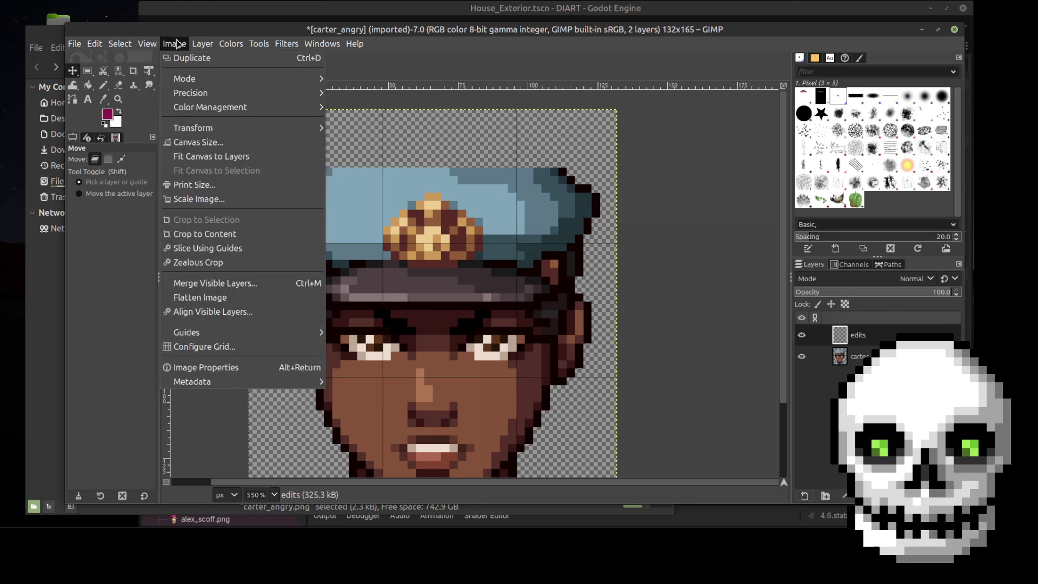
left_click(206, 346)
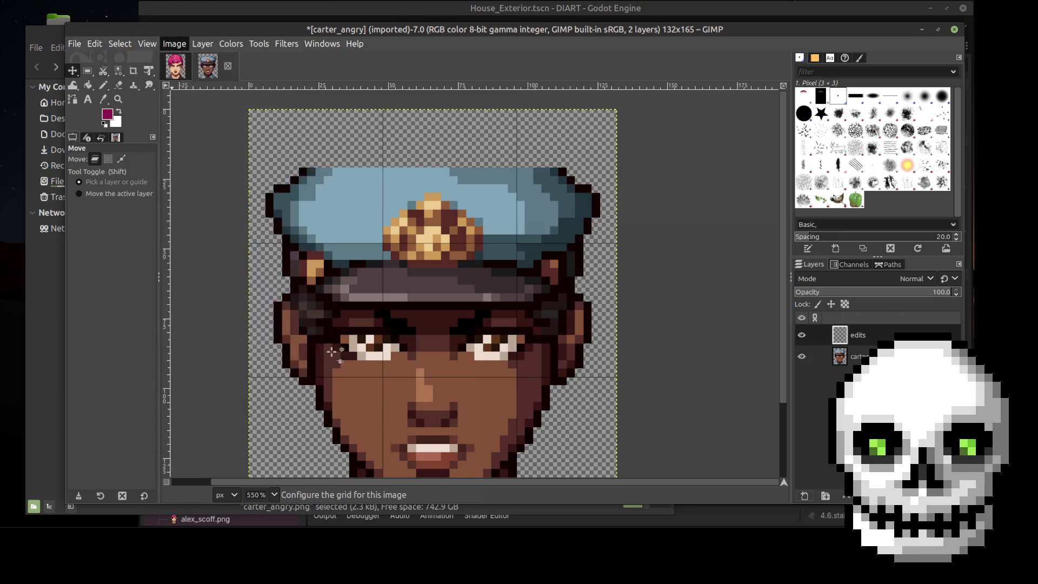
left_click_drag(441, 276, 420, 274)
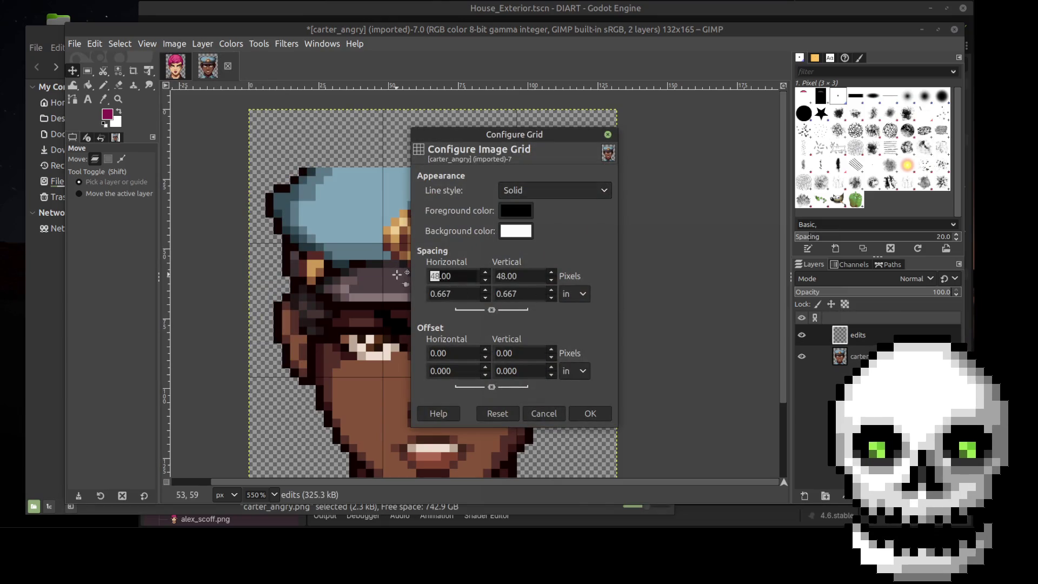
type("3")
key("Tab")
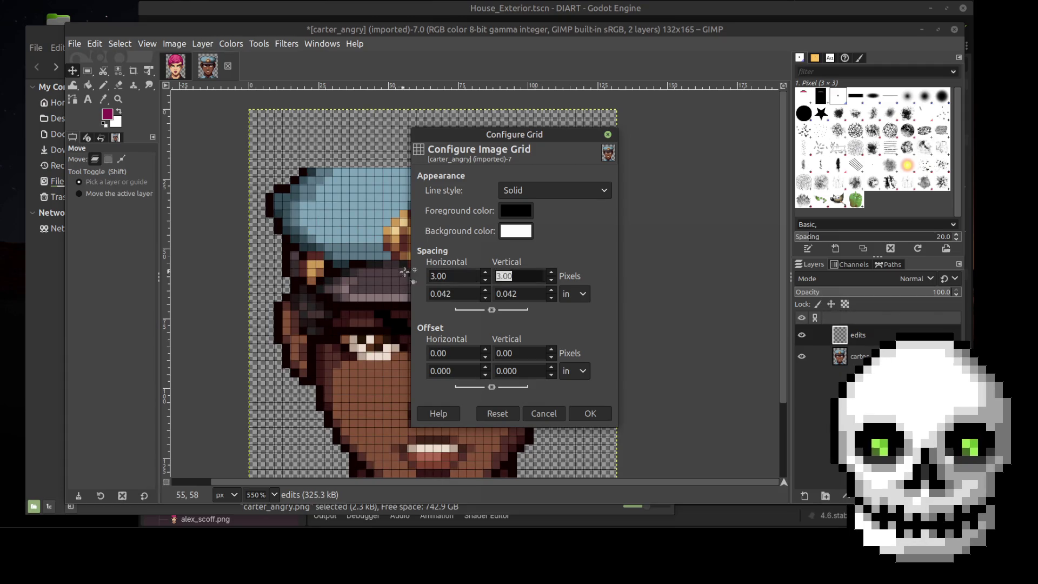
left_click(591, 414)
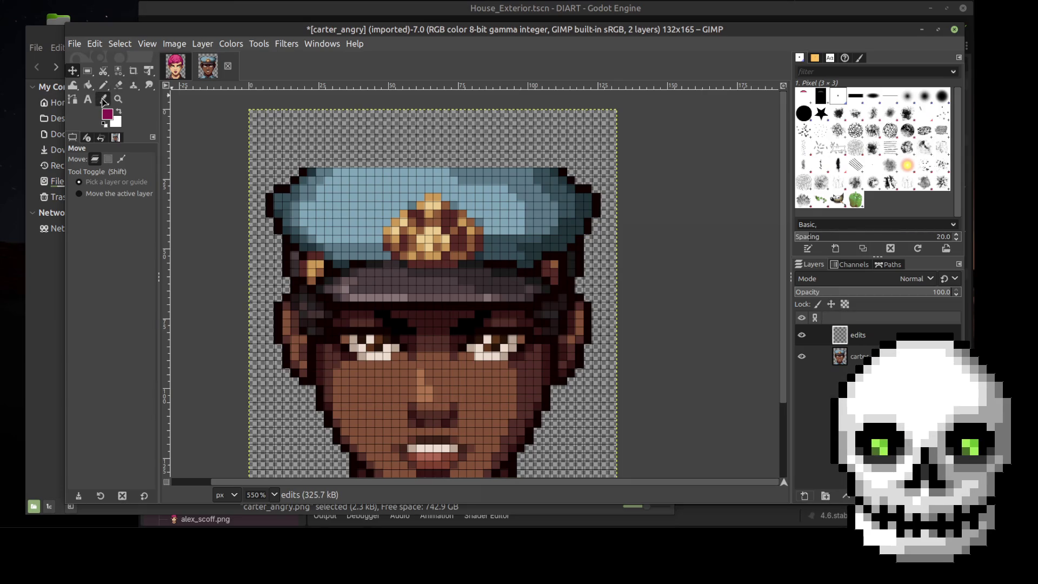
Sample the black outline colour and pencil a stepped diagonal up from the cap's top-left corner
left_click(102, 99)
left_click(304, 172)
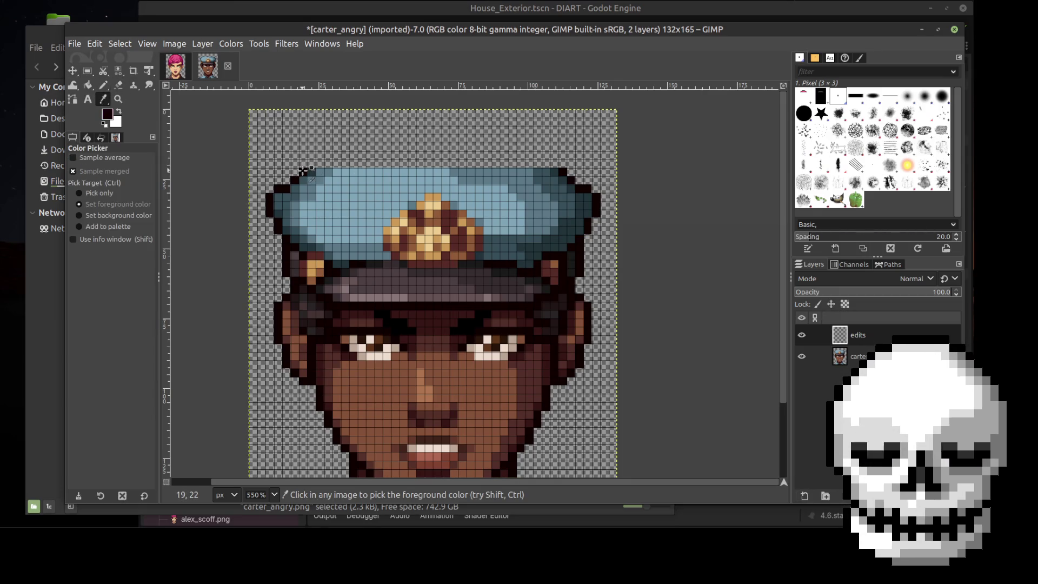
left_click(103, 85)
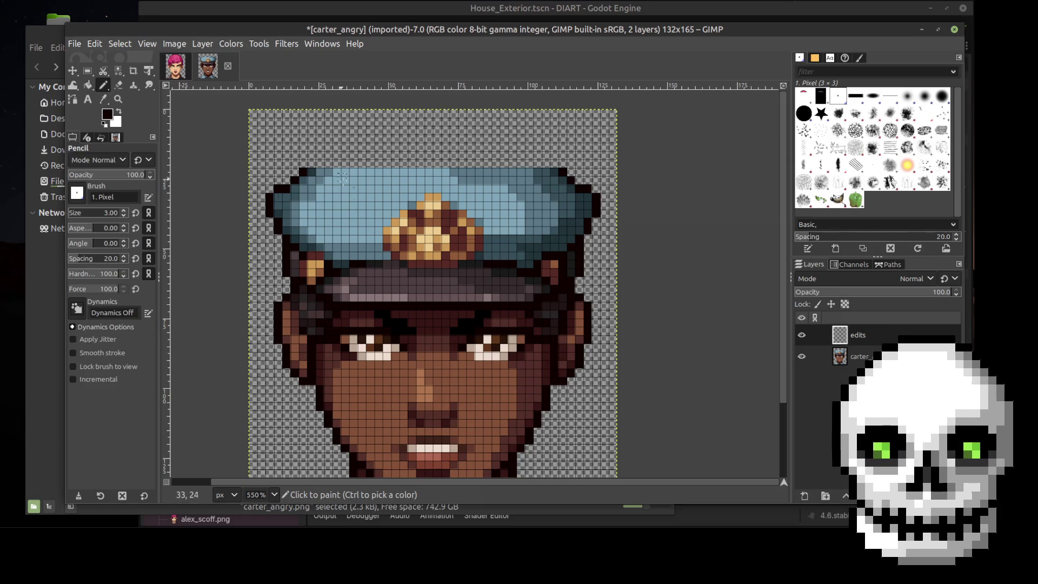
scroll(344, 181, "up", 1, "ctrl")
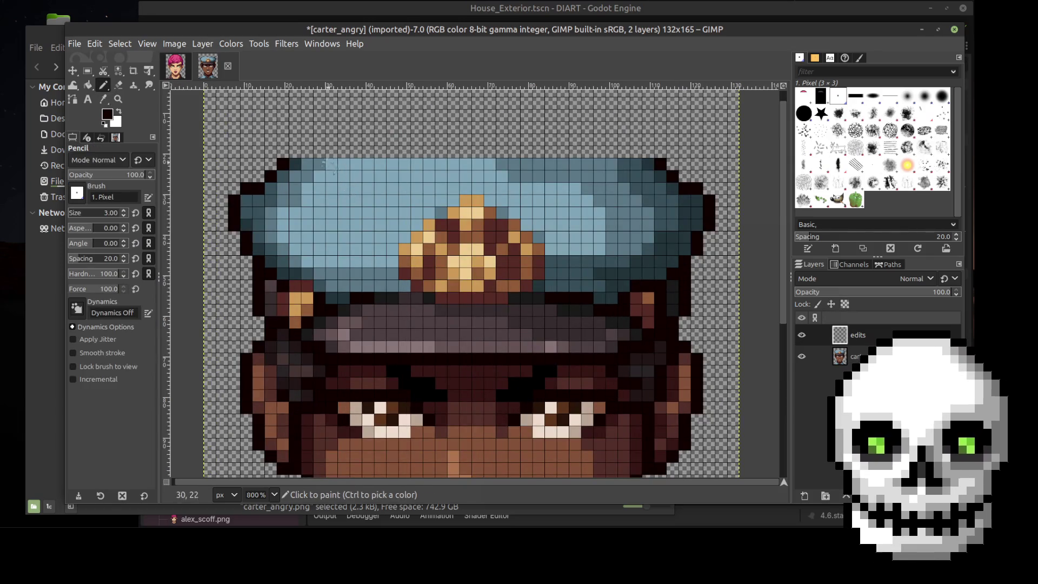
left_click(294, 151)
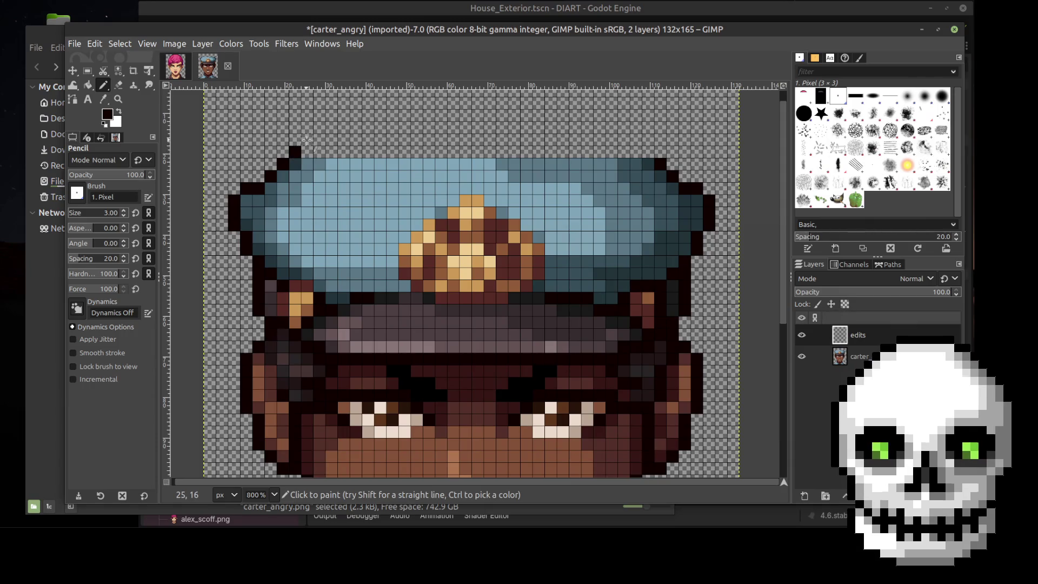
left_click(307, 140)
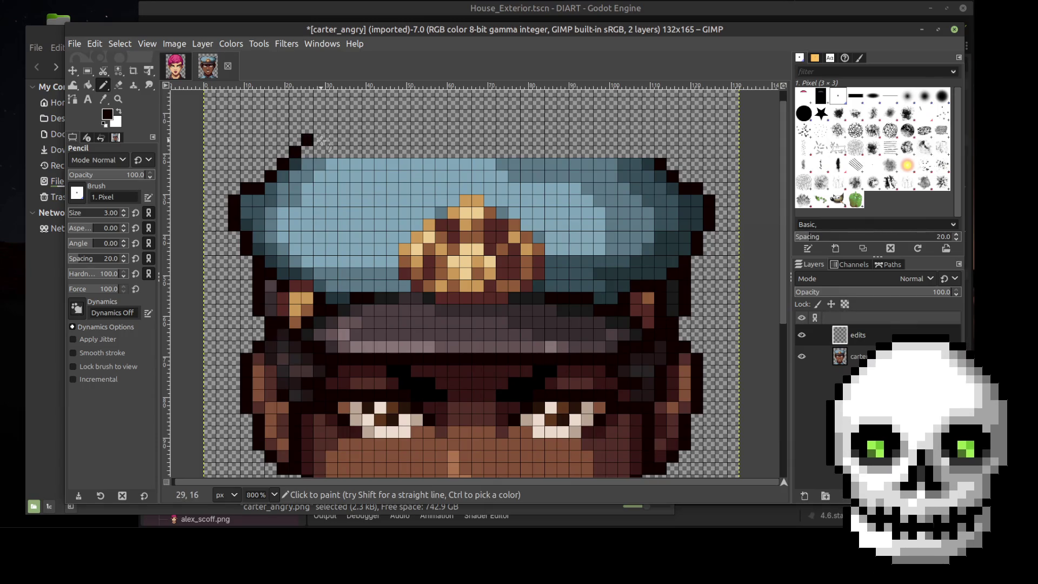
left_click(319, 127)
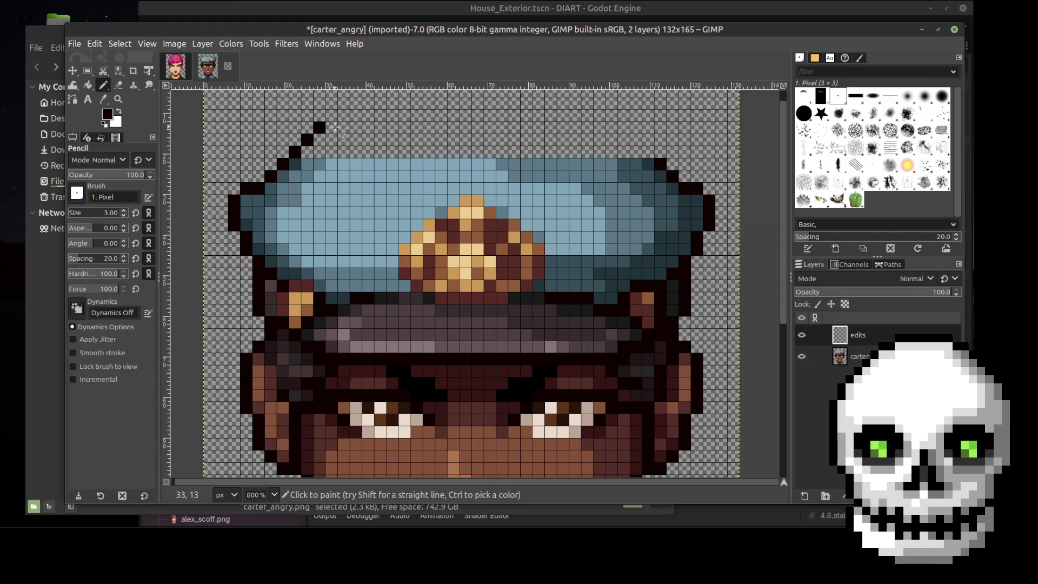
left_click(331, 128)
left_click(344, 115)
left_click(356, 115)
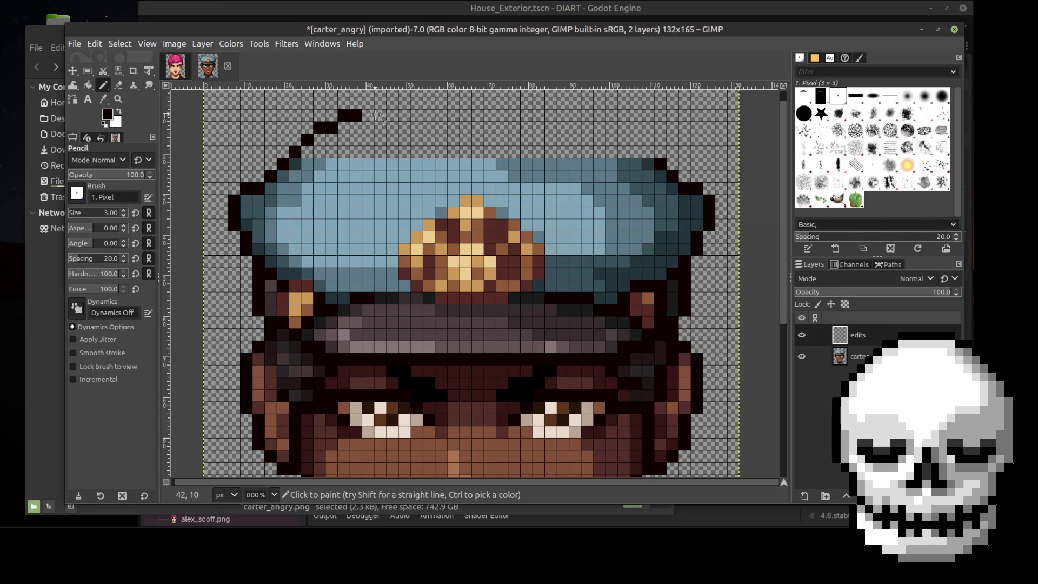
Pencil a matching stepped black diagonal up from the cap's top-right corner
left_click(648, 151)
left_click(635, 139)
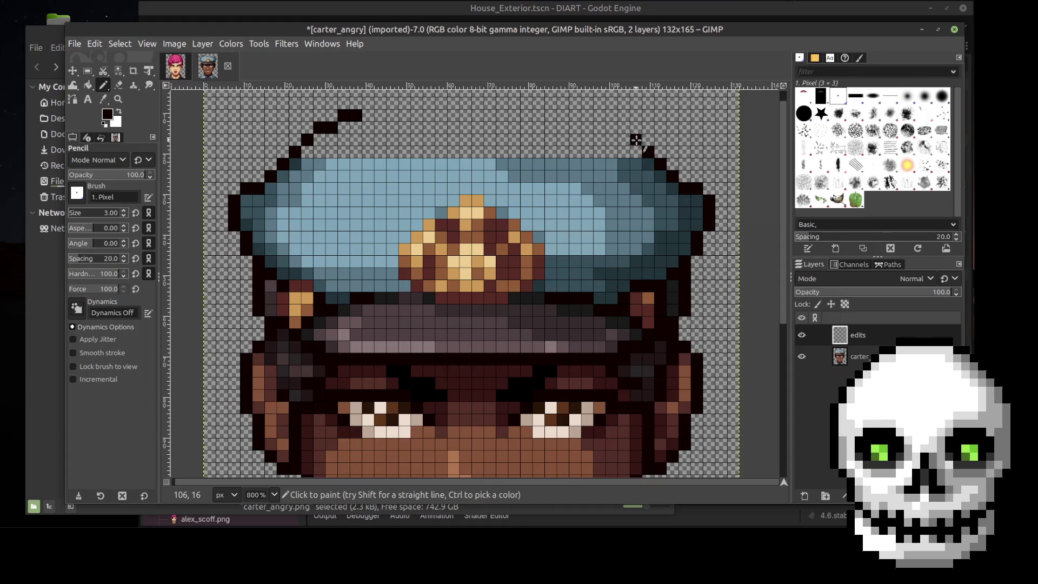
left_click(624, 128)
left_click(612, 127)
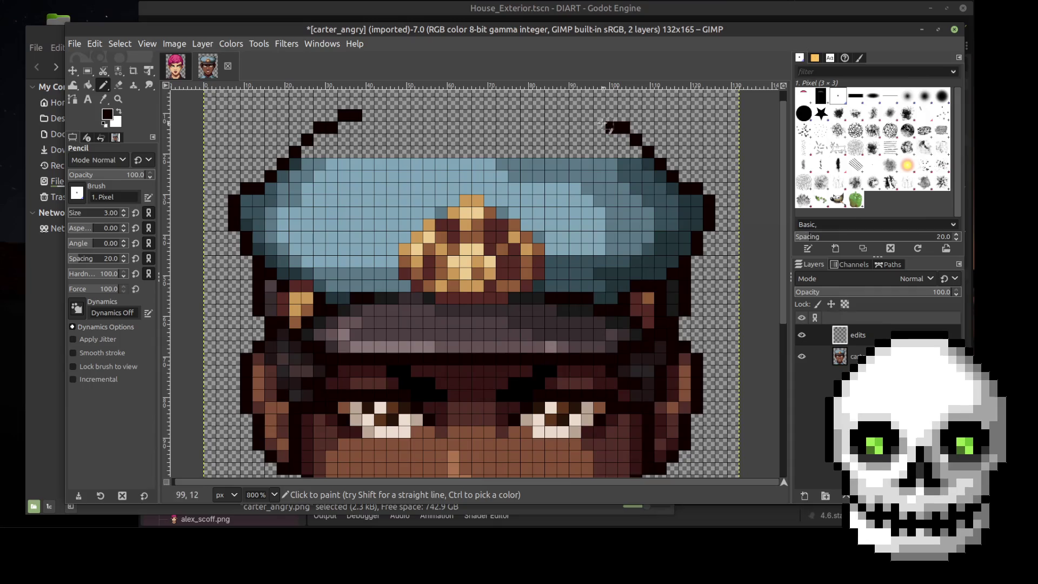
left_click(599, 115)
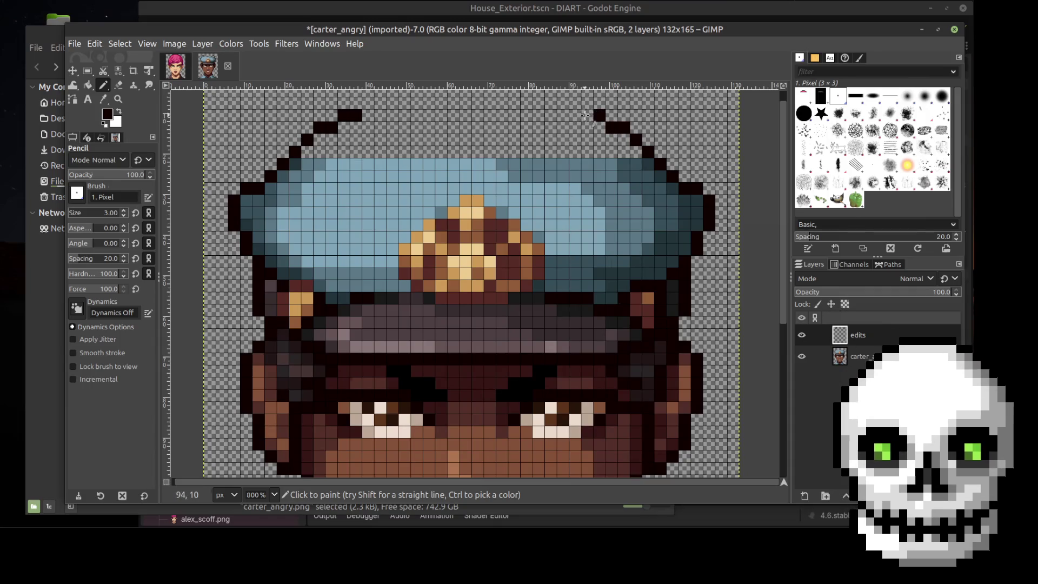
left_click(586, 116)
left_click(575, 103)
Join both outline tops with a straight black line across the crown
key("ctrl")
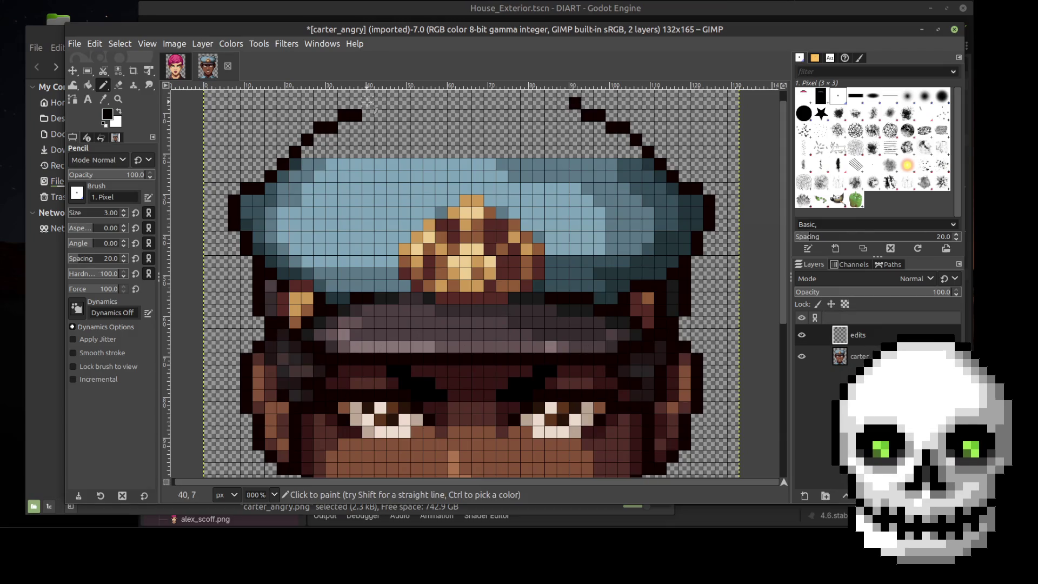
left_click(367, 104, "shift")
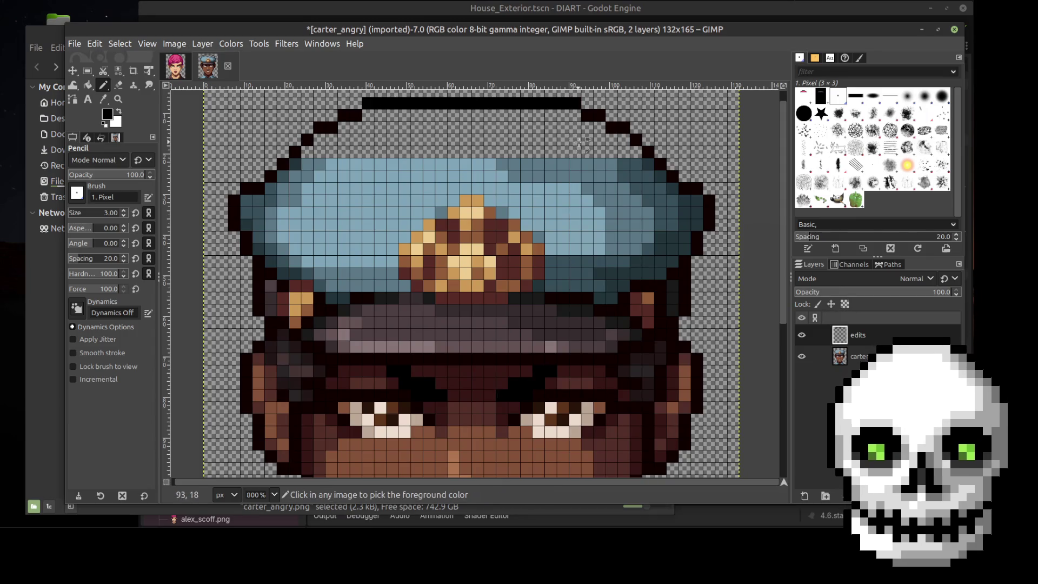
scroll(576, 105, "down", 1)
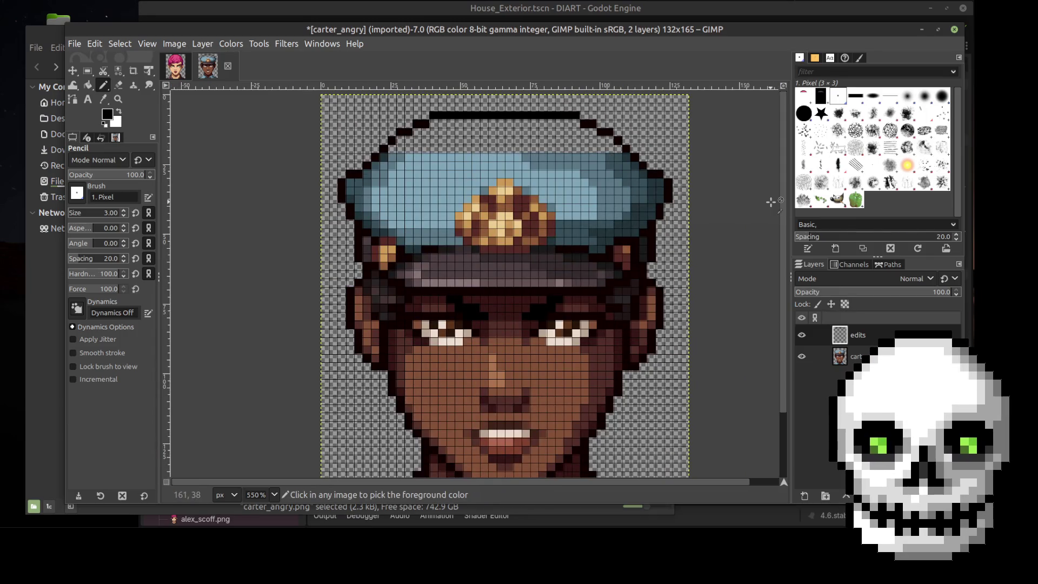
scroll(770, 201, "up", 1)
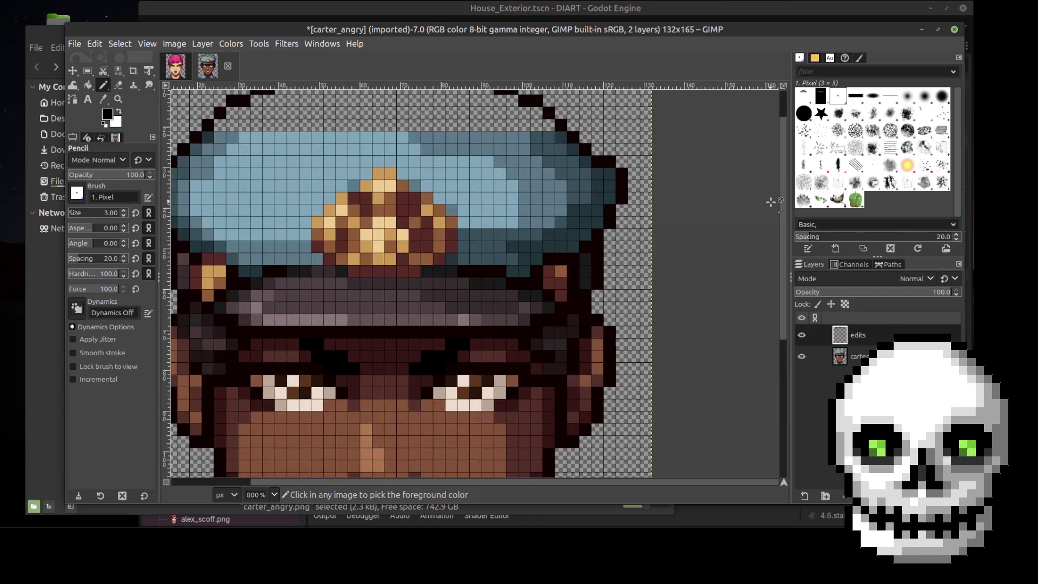
scroll(778, 288, "up", 1)
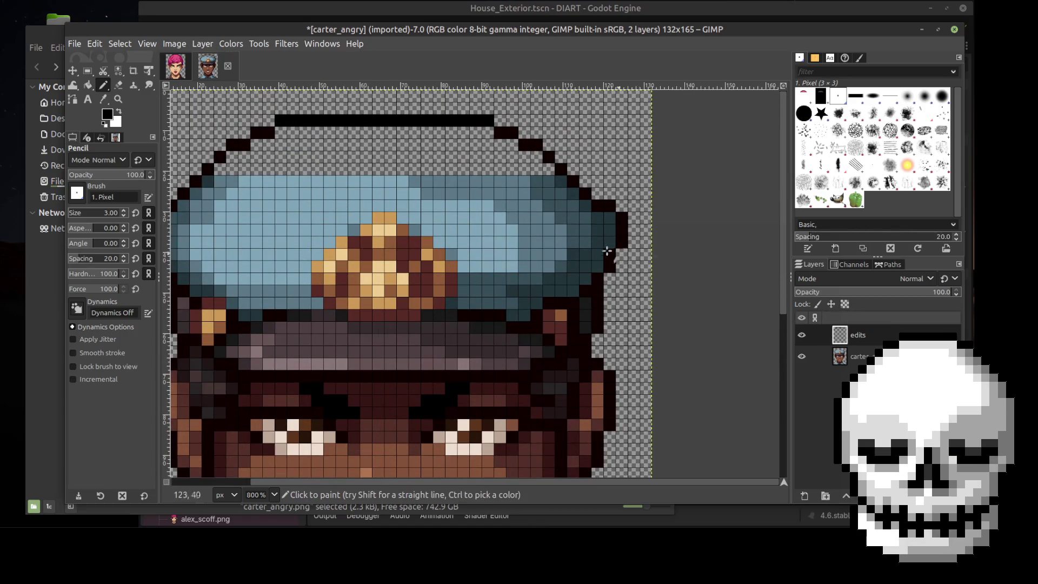
left_click(107, 98)
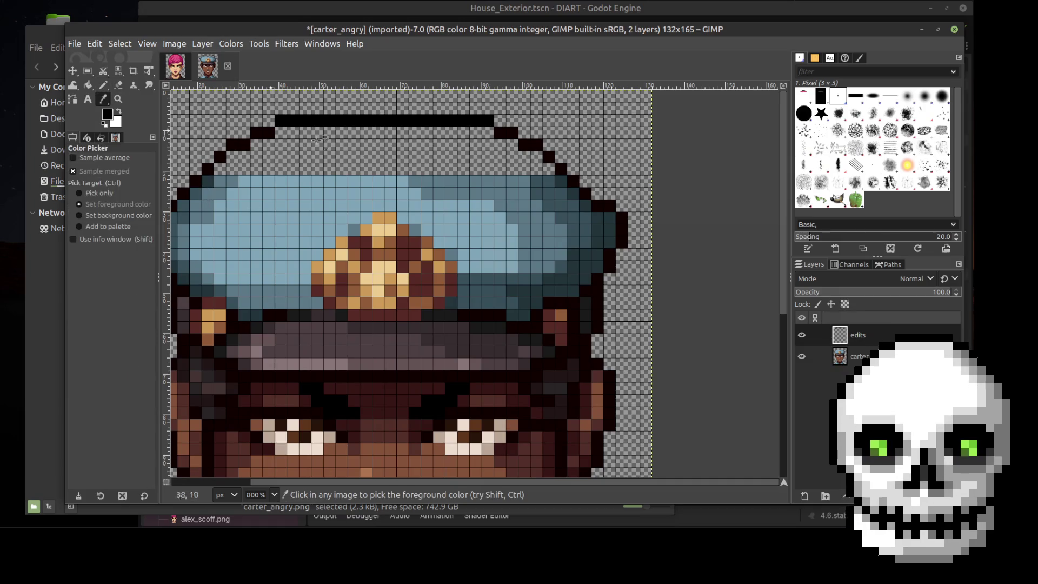
Sample the cap's blue-grey and pencil it inside the right and left crown edges
left_click(562, 180)
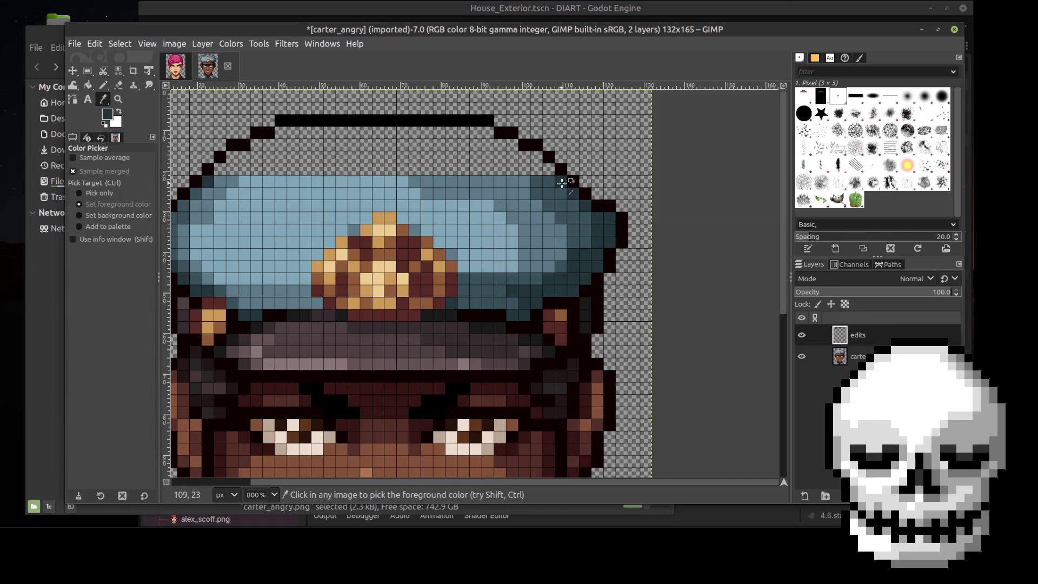
key("b")
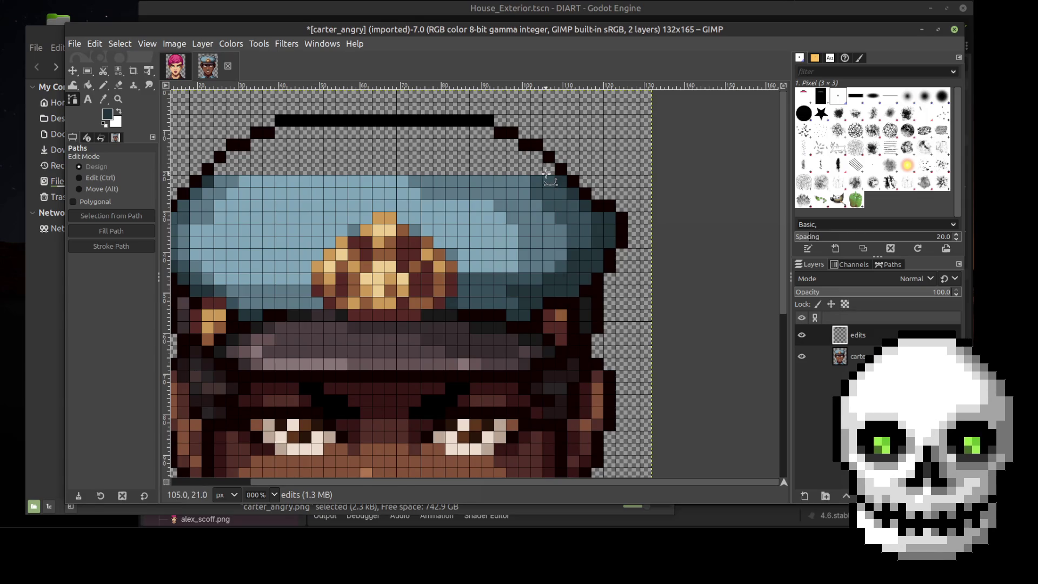
key("n")
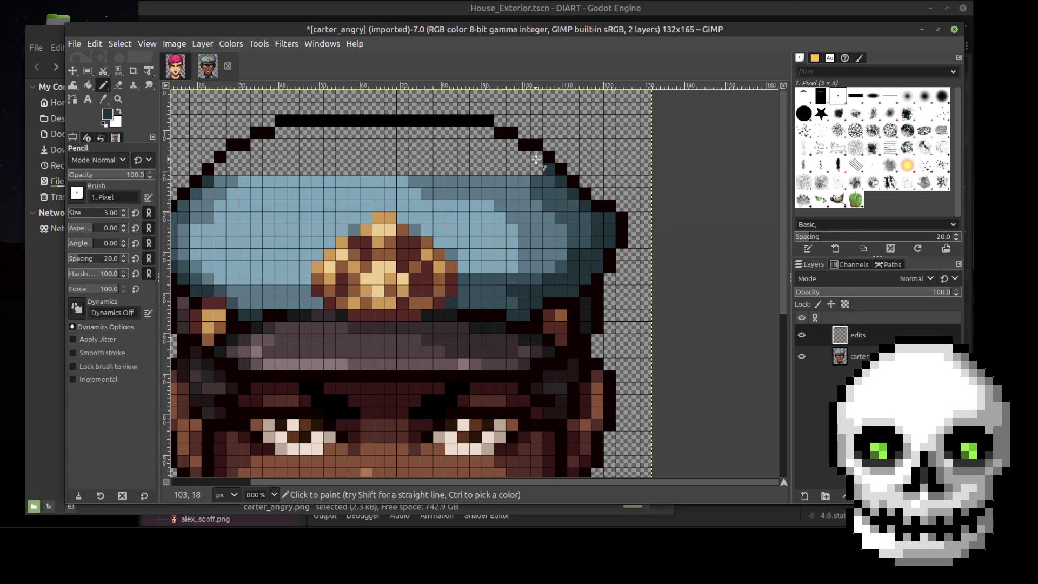
mouse_move(534, 158)
left_mouse_down()
mouse_move(511, 144)
mouse_move(524, 155)
left_mouse_up()
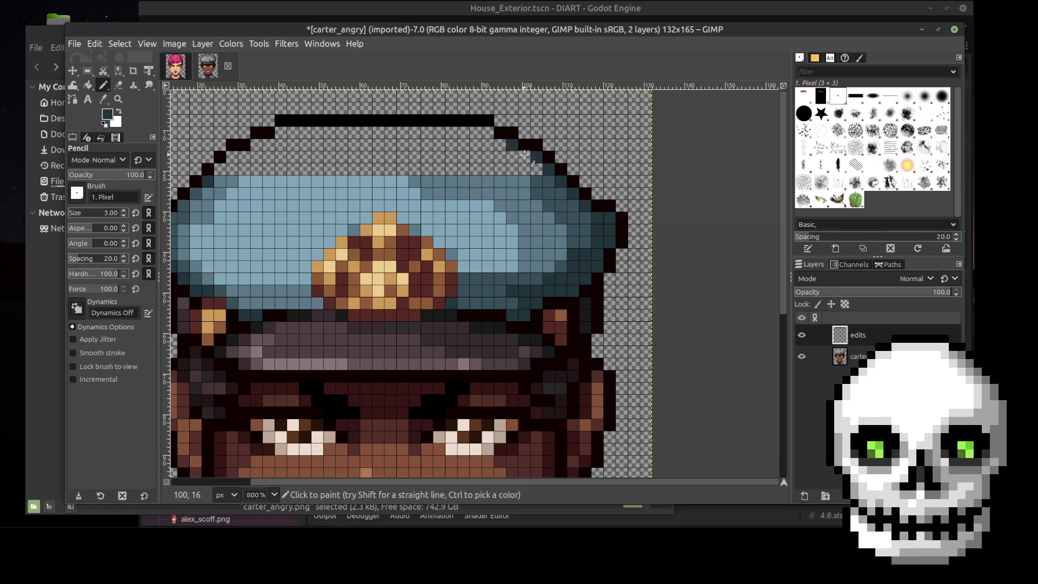
left_click(497, 145)
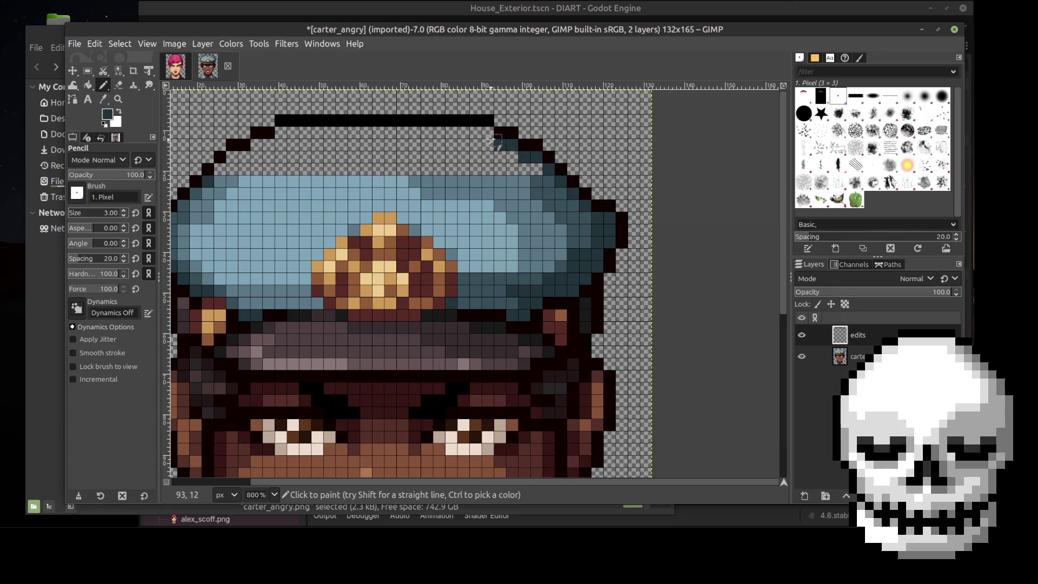
left_click(488, 133)
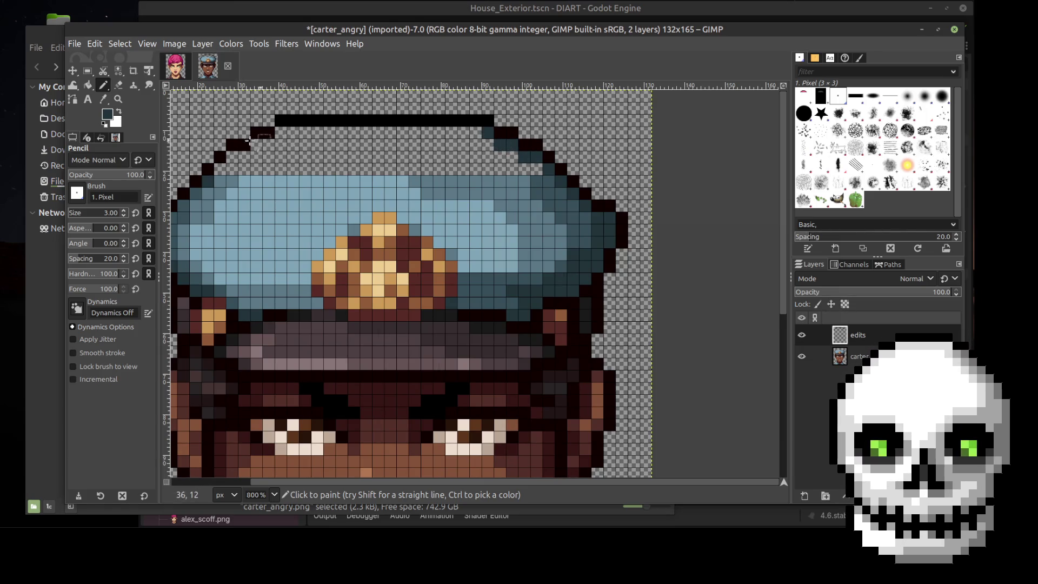
left_click(221, 169)
left_click(232, 160)
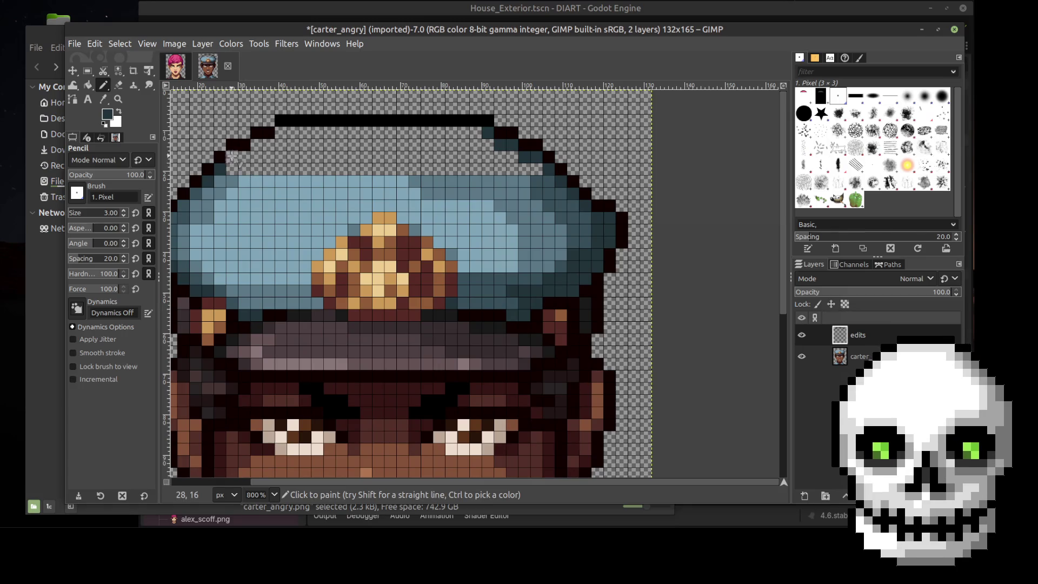
left_click(259, 143)
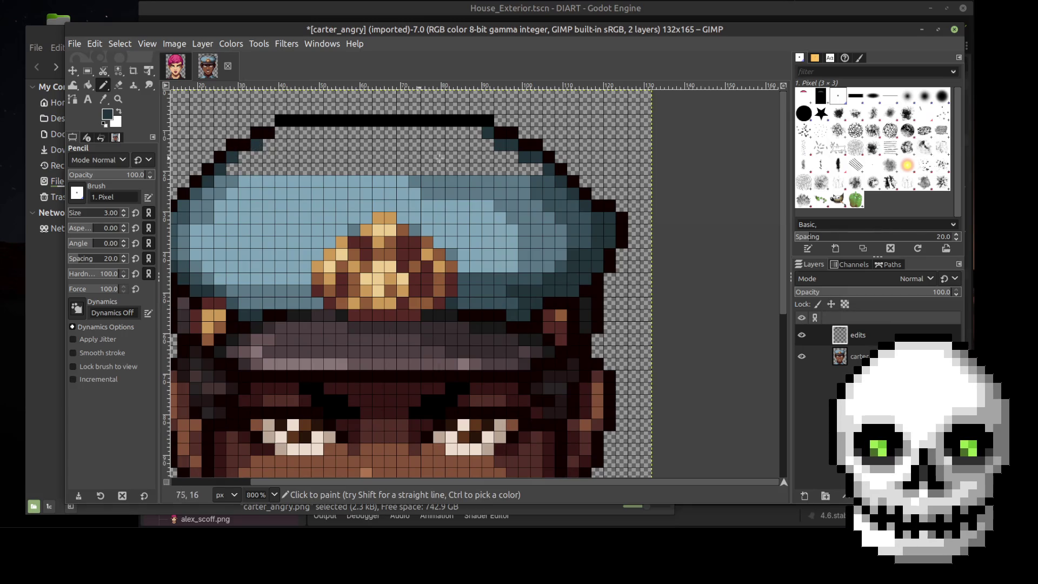
left_click(279, 133)
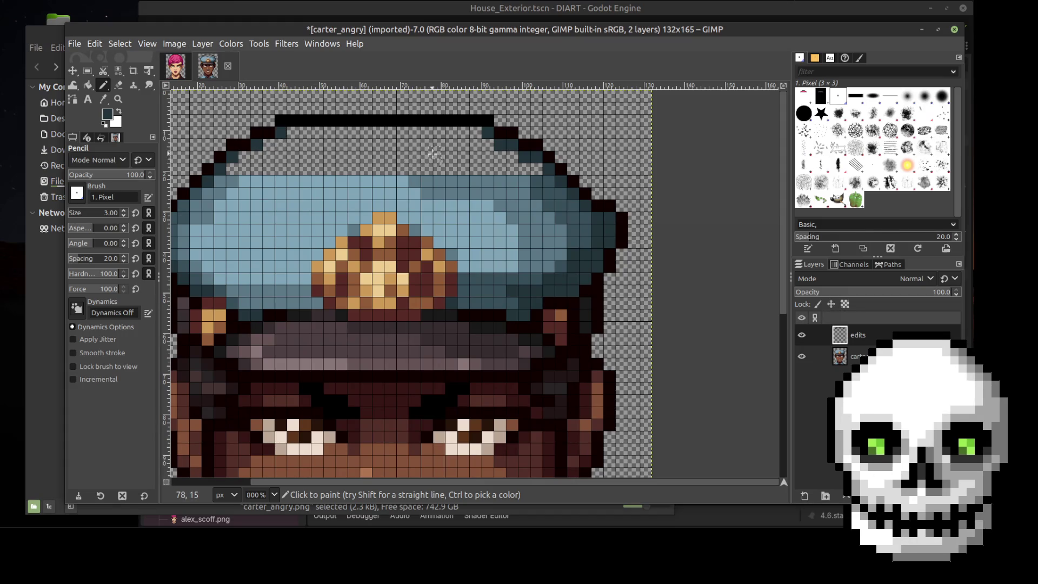
Resample a blue-grey shade and fill the crown's upper-right area
key("i")
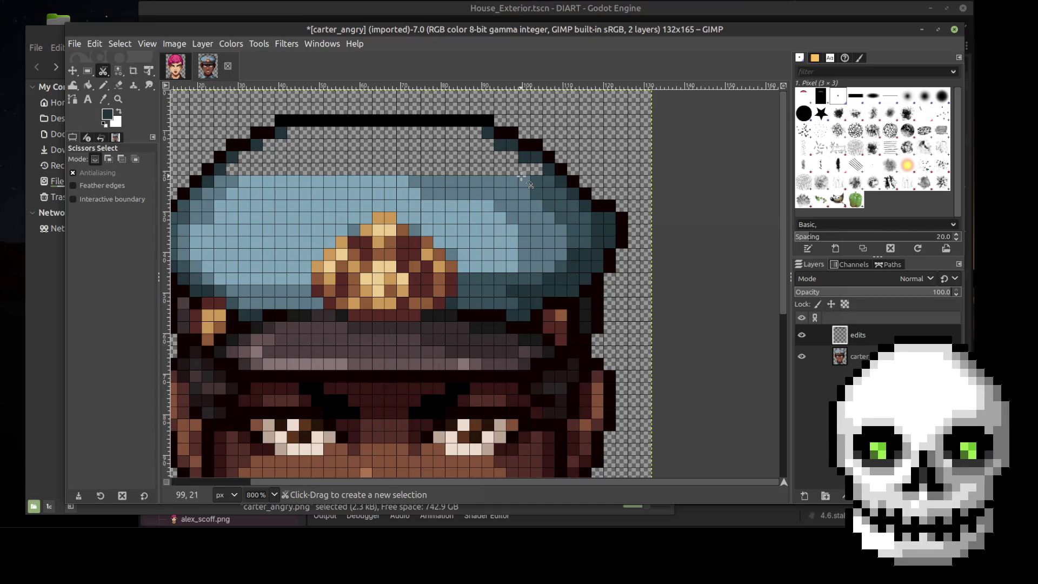
key("o")
left_click(537, 183)
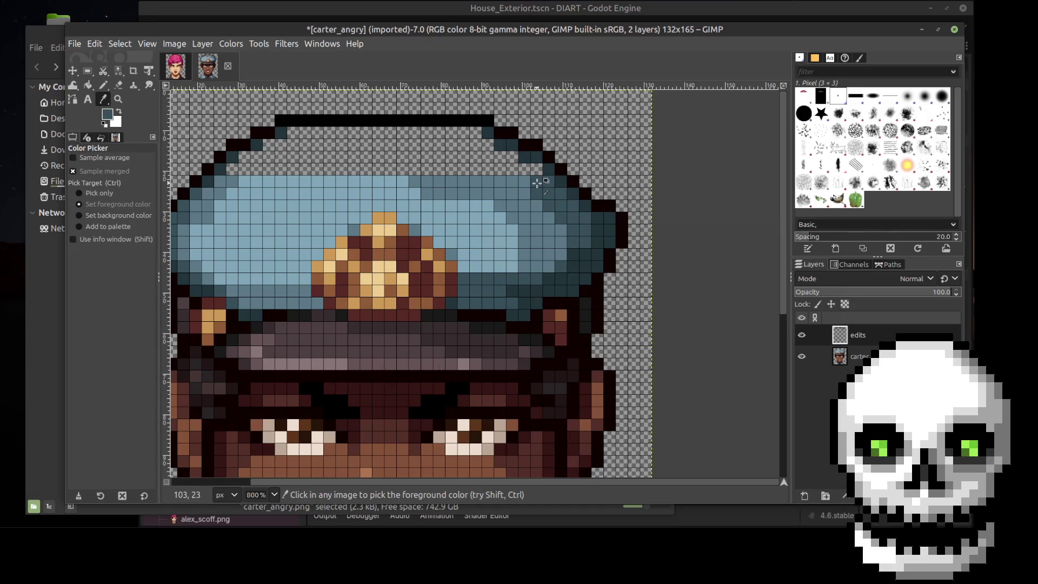
key("n")
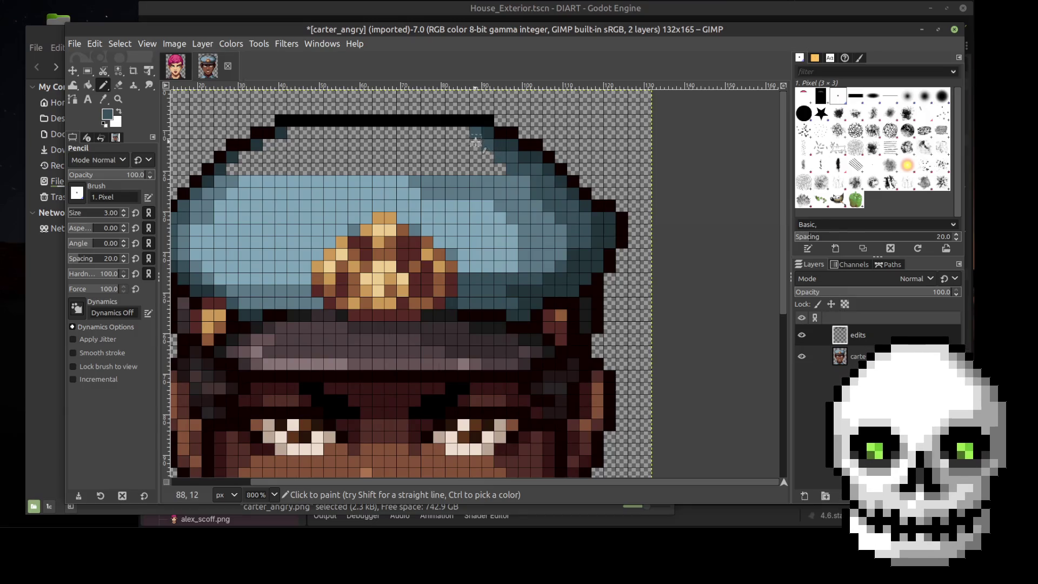
left_click(464, 132)
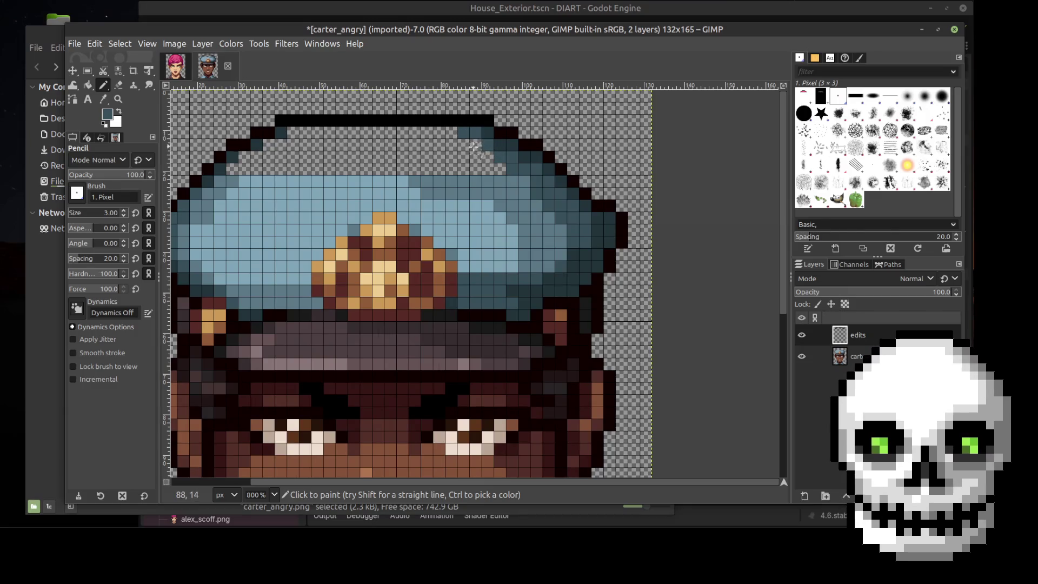
left_click_drag(473, 144, 505, 169)
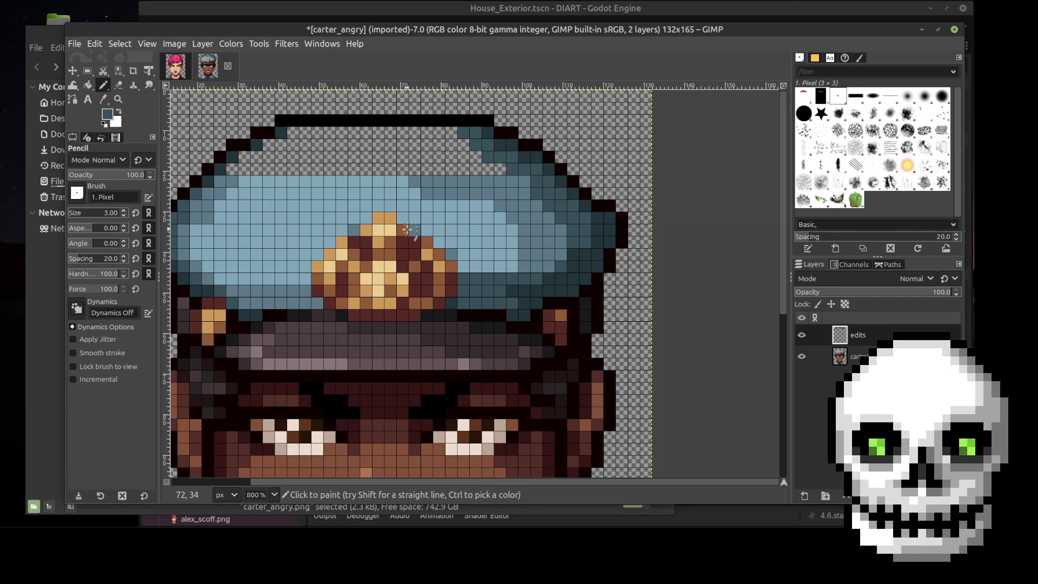
Resample the cap's teal and fill empty pixels along the cap's top-left edge
key("o")
left_click(484, 191)
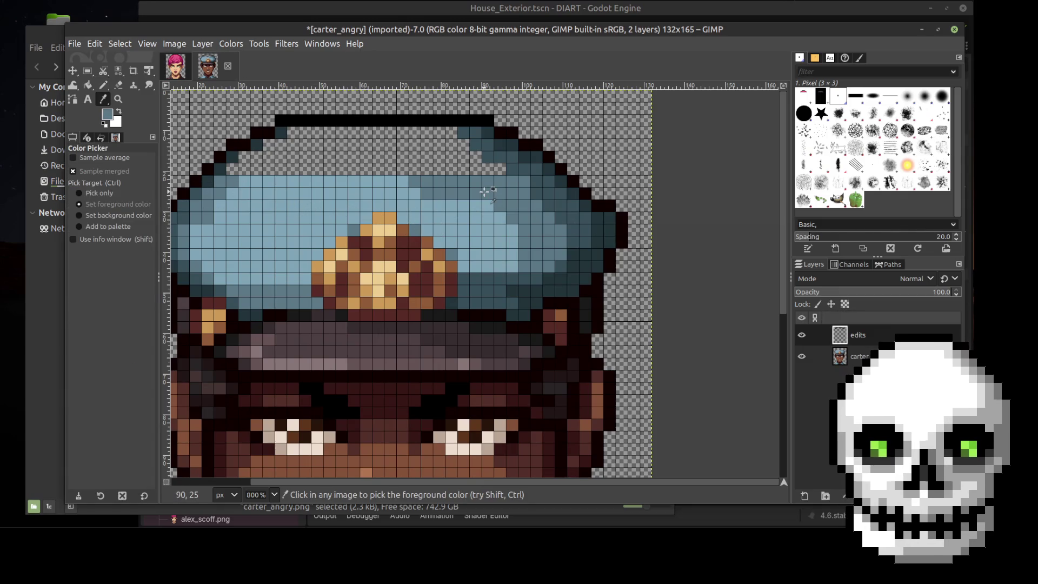
key("n")
left_click(243, 164)
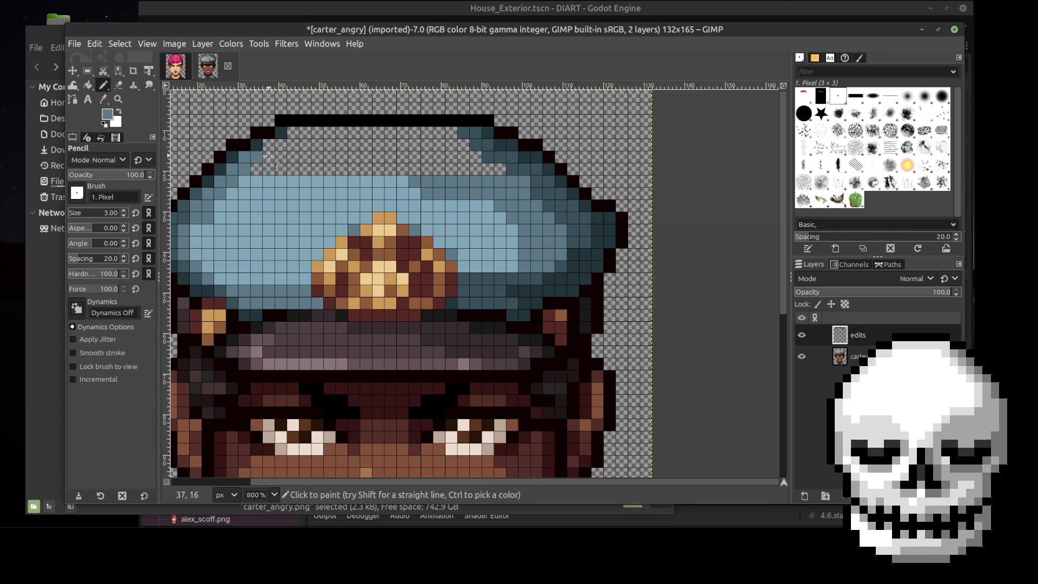
mouse_move(268, 142)
left_mouse_down()
mouse_move(280, 144)
mouse_move(271, 156)
left_mouse_up()
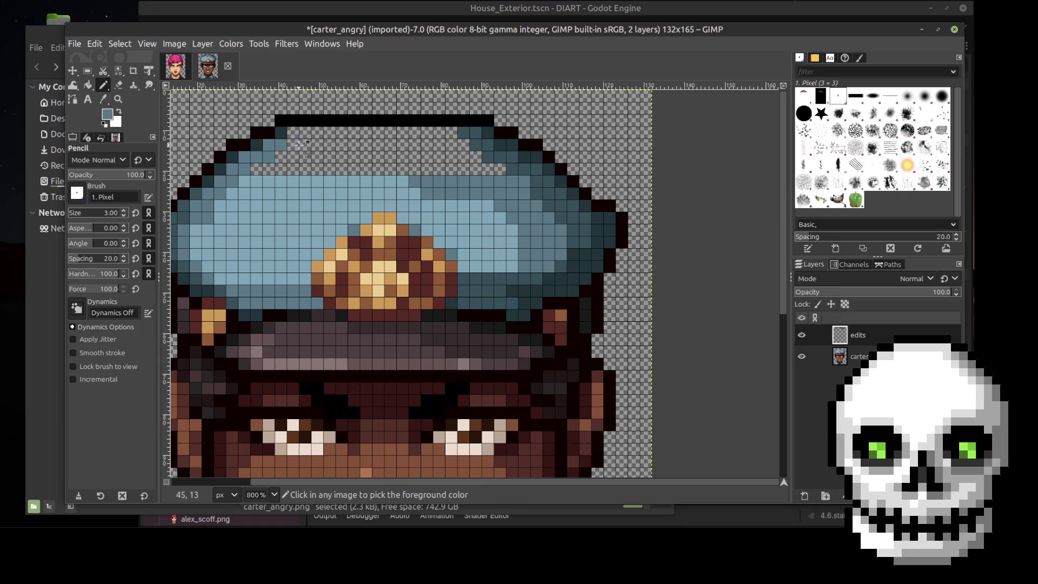
left_click(292, 133)
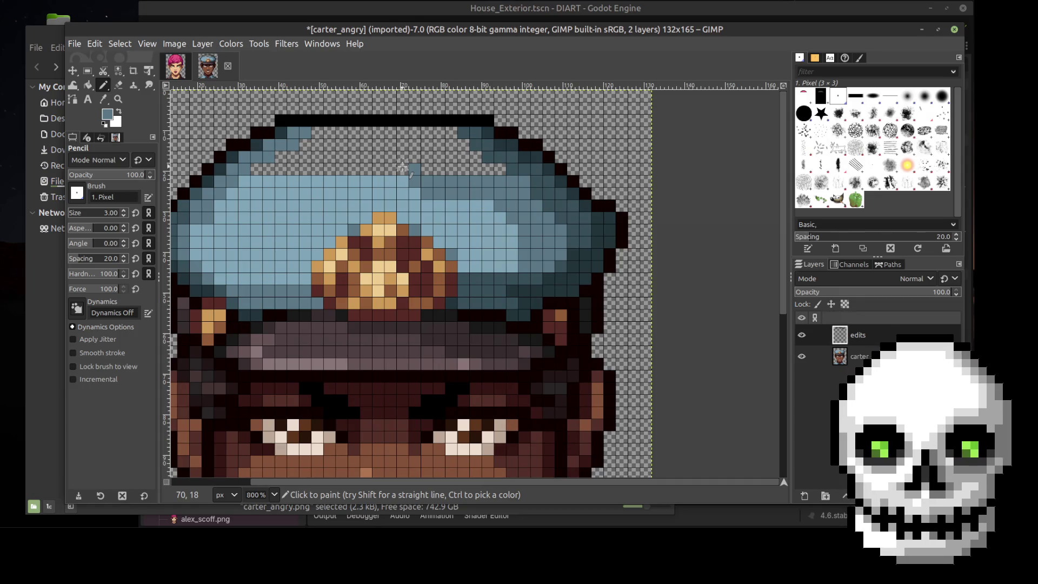
Draw straight blue lines across the top four transparent rows of the cap
left_click(403, 169)
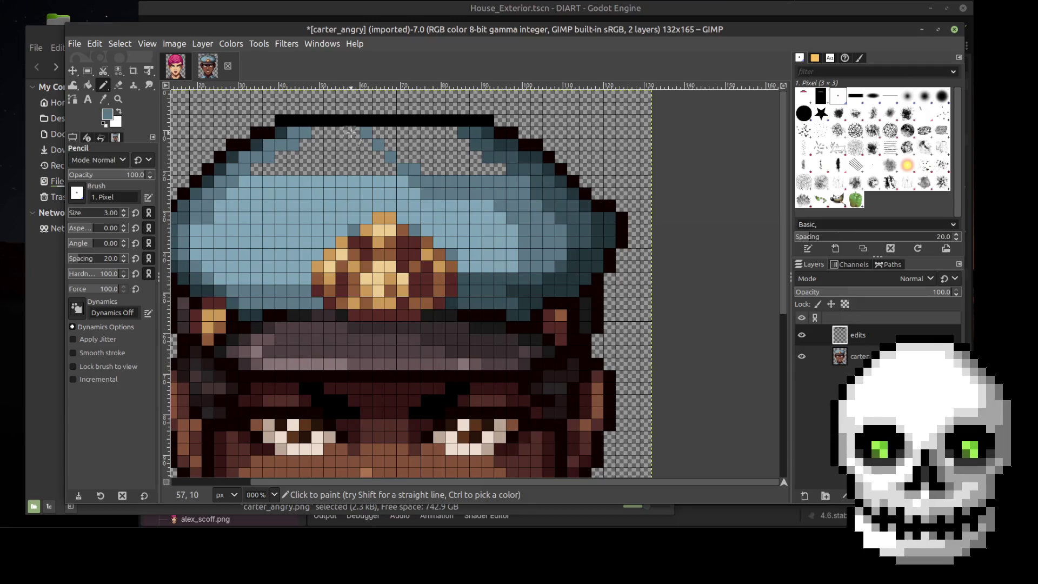
left_click(378, 132)
left_click(452, 132, "shift")
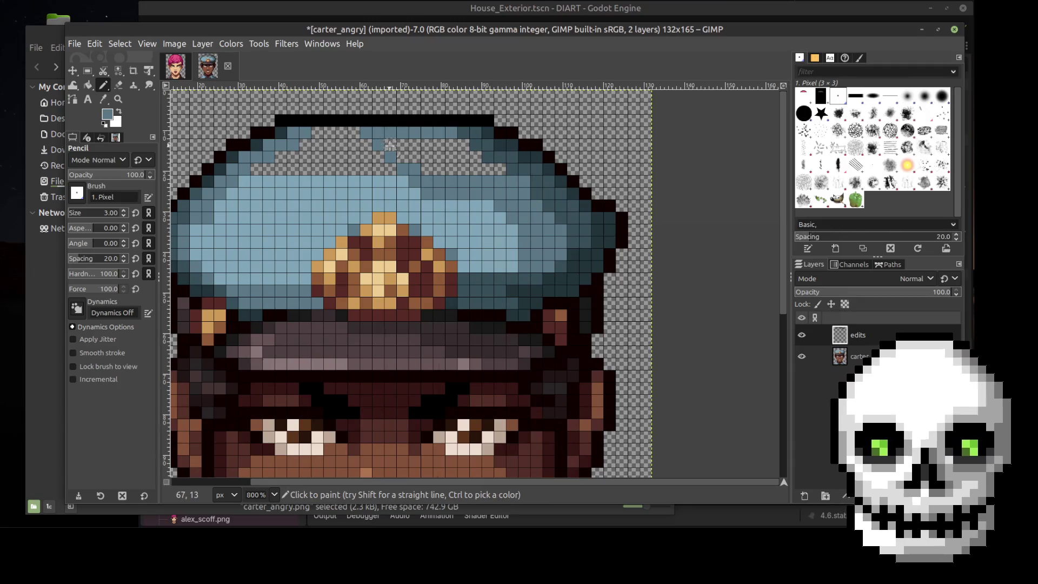
left_click(460, 144)
left_click(390, 144, "shift")
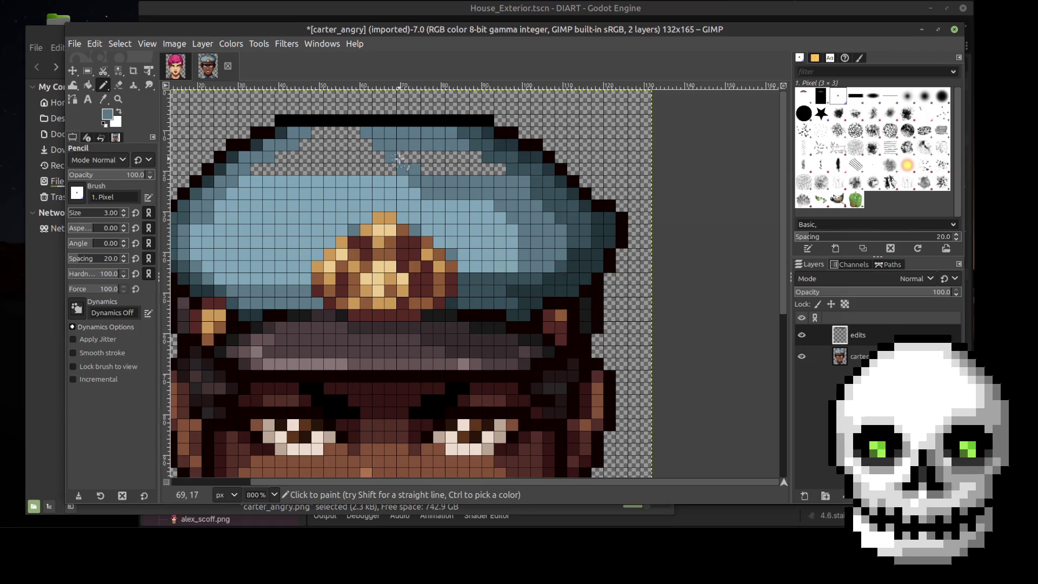
left_click(474, 157, "shift")
left_click(427, 170)
left_click(499, 169, "shift")
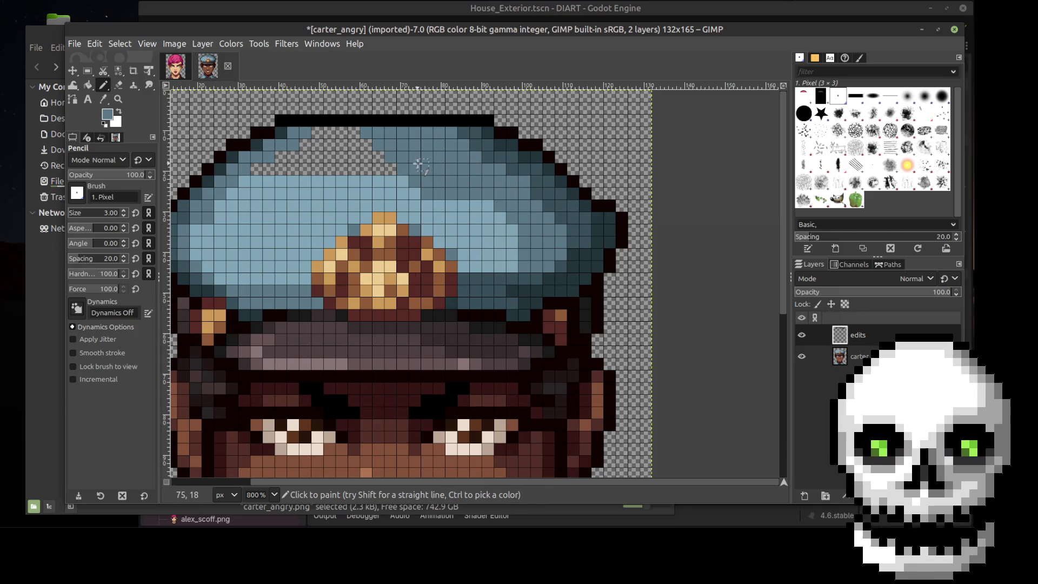
Resample a lighter blue and fill the remaining transparent rows beneath the top outline
key("i")
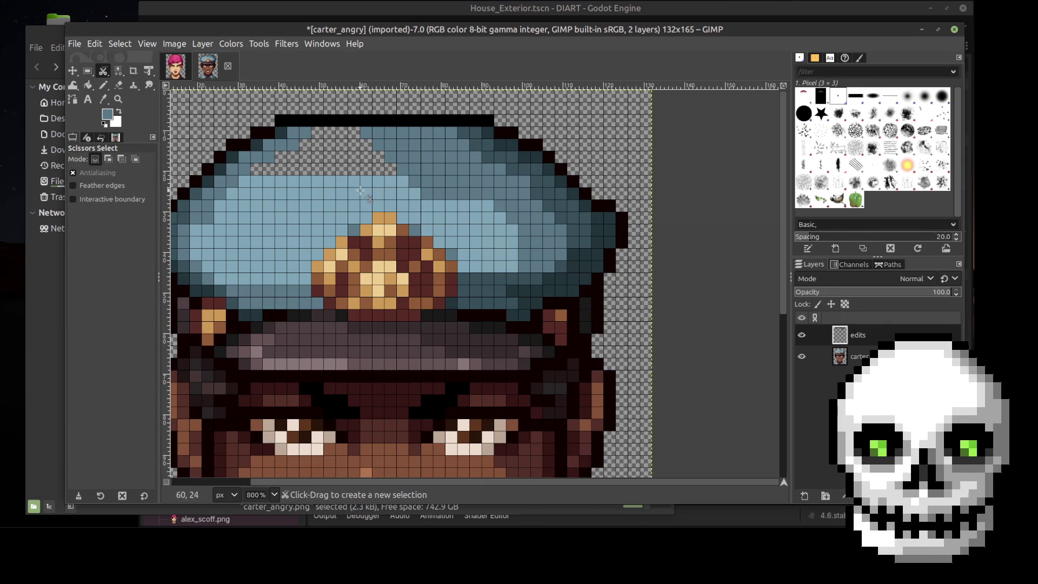
key("o")
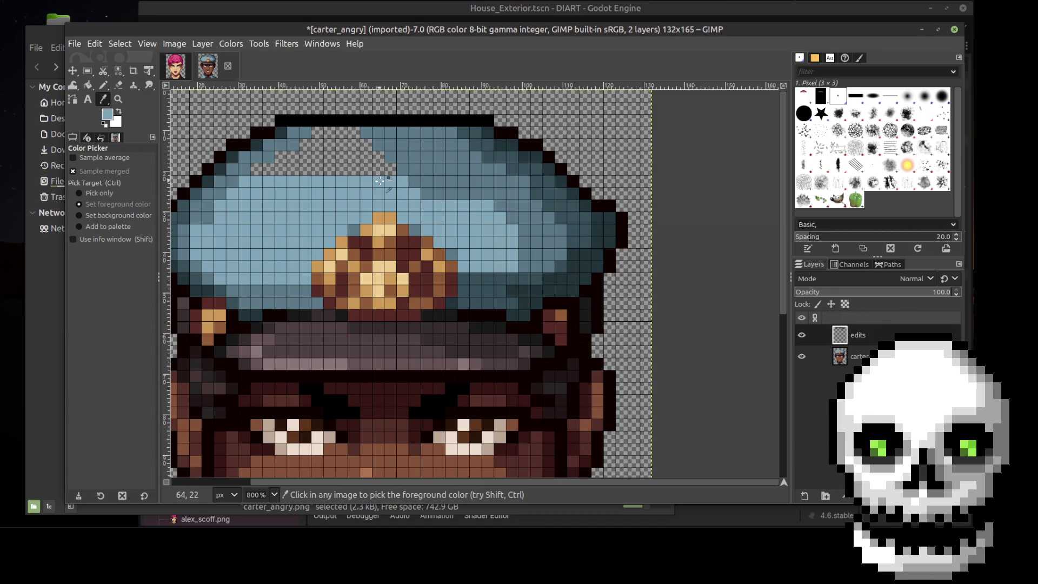
key("b")
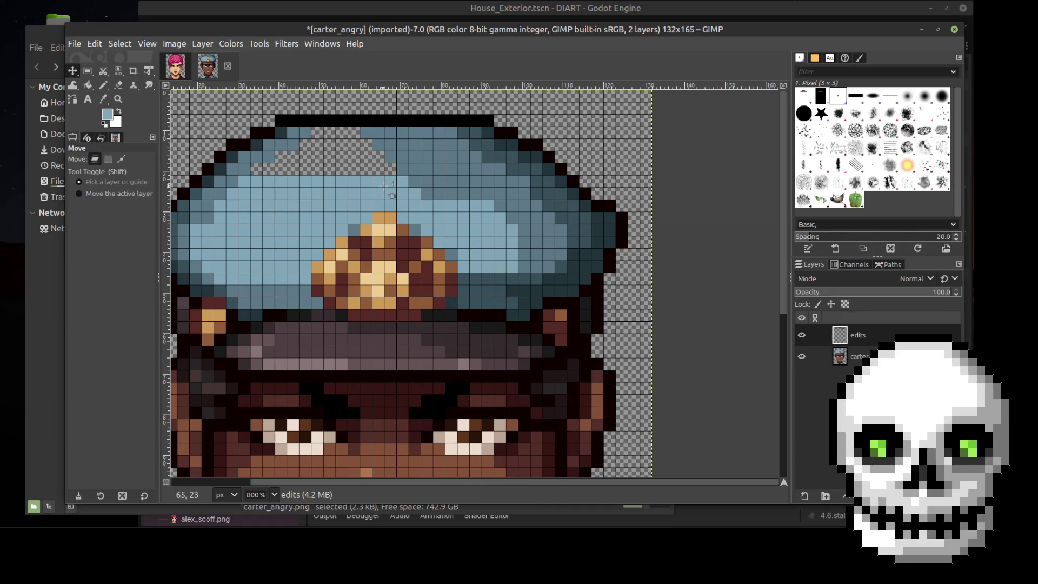
key("n")
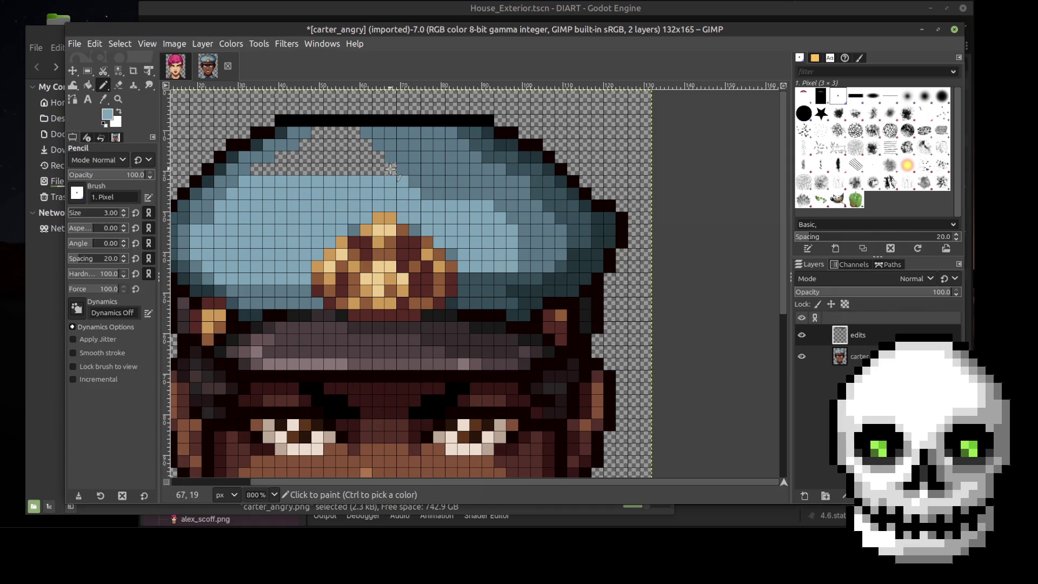
left_click(255, 168, "shift")
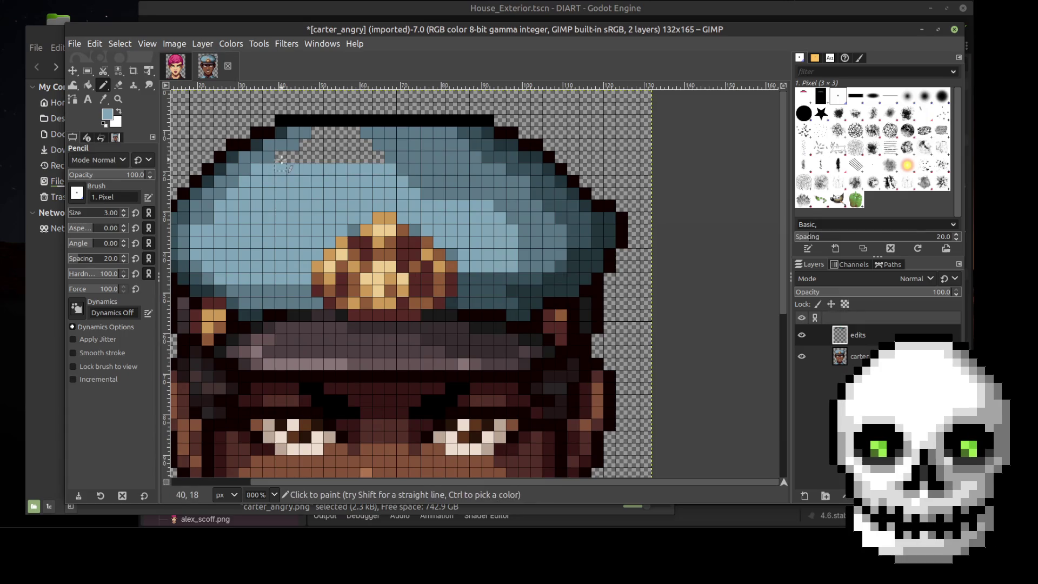
left_click(377, 156, "shift")
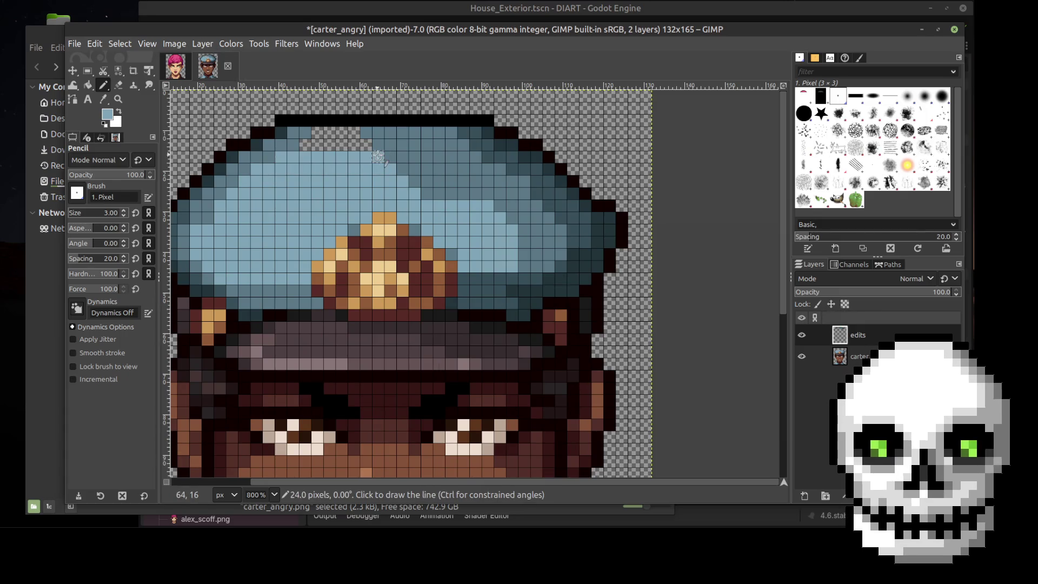
left_click(306, 145, "shift")
left_click(354, 133, "shift")
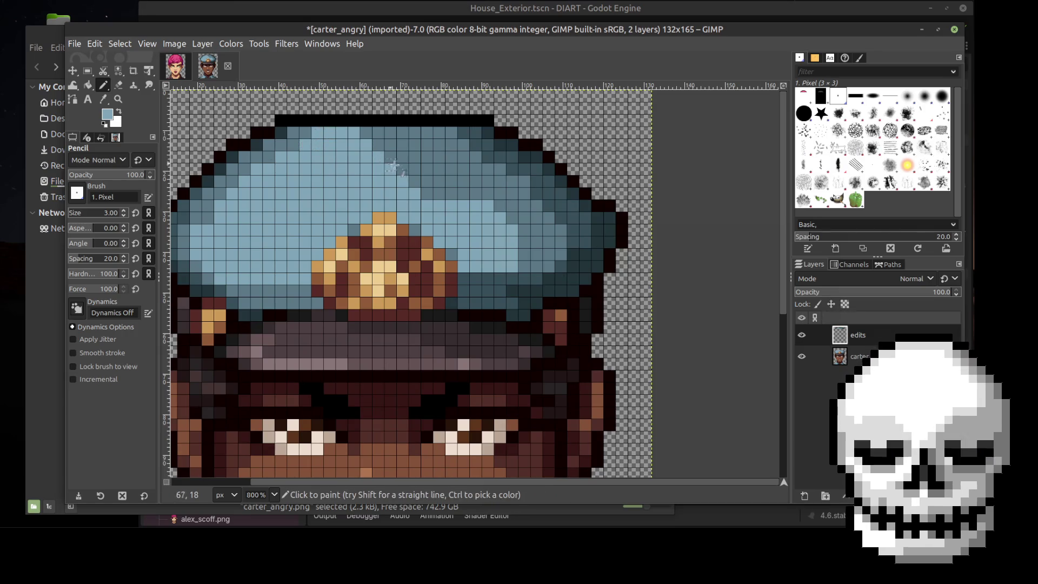
Compare the extended cap with and without the edits layer
scroll(509, 186, "down", 2, "ctrl")
scroll(509, 186, "down", 2)
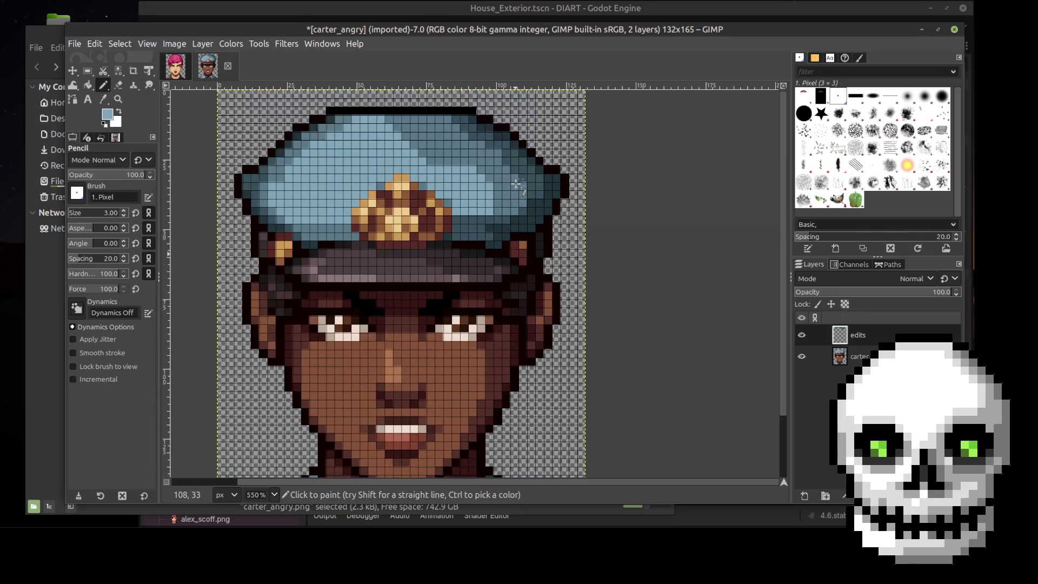
scroll(514, 185, "up", 2, "ctrl")
left_click(802, 335)
left_click(803, 334)
left_click(802, 335)
left_click(802, 335)
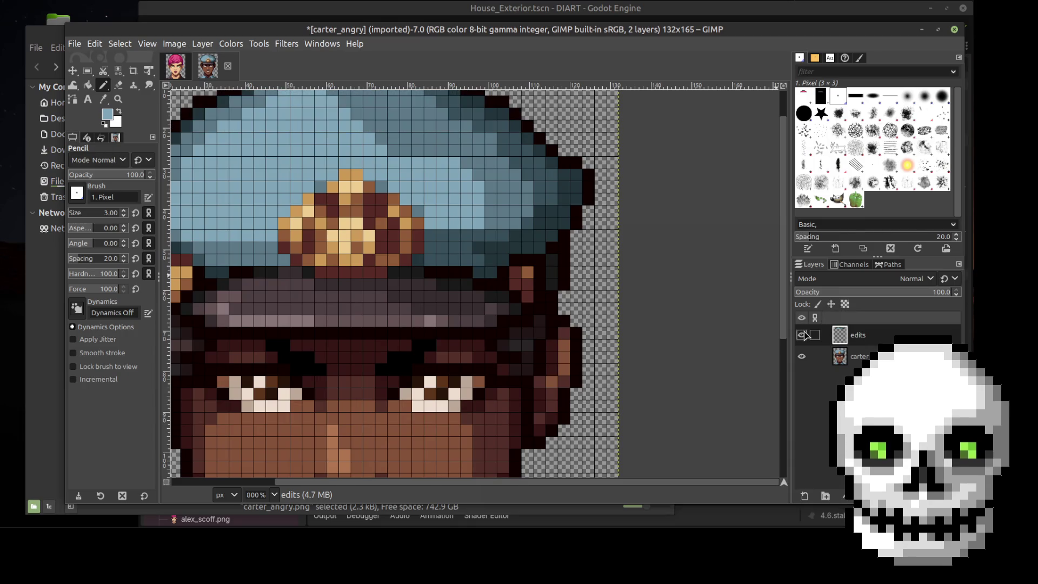
Sample a darker blue from the cap as the pencil colour, then recheck the original cap
key("o")
left_click(380, 127)
key("n")
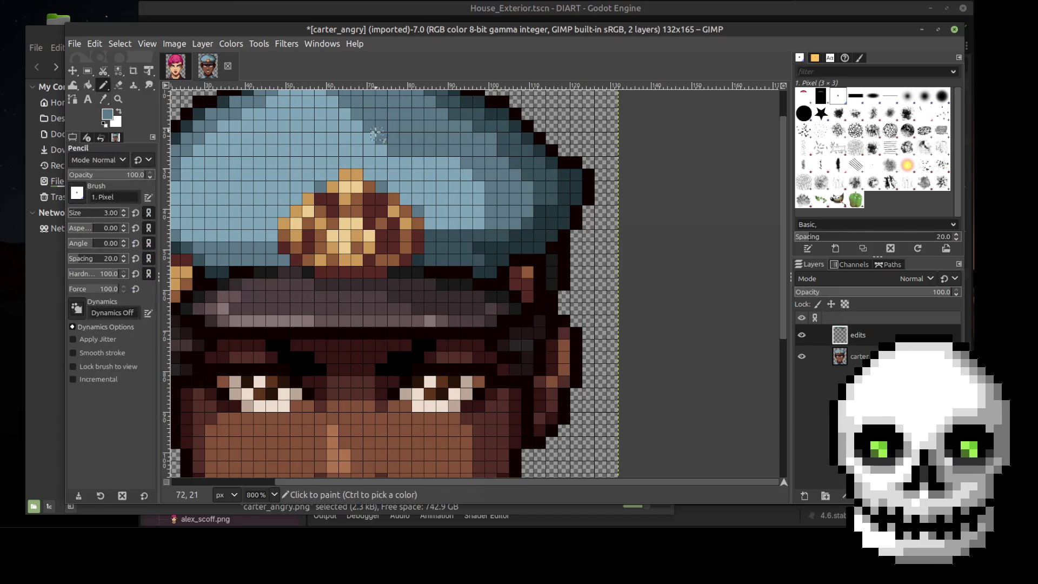
left_click(801, 336)
left_click(801, 336)
left_click(801, 335)
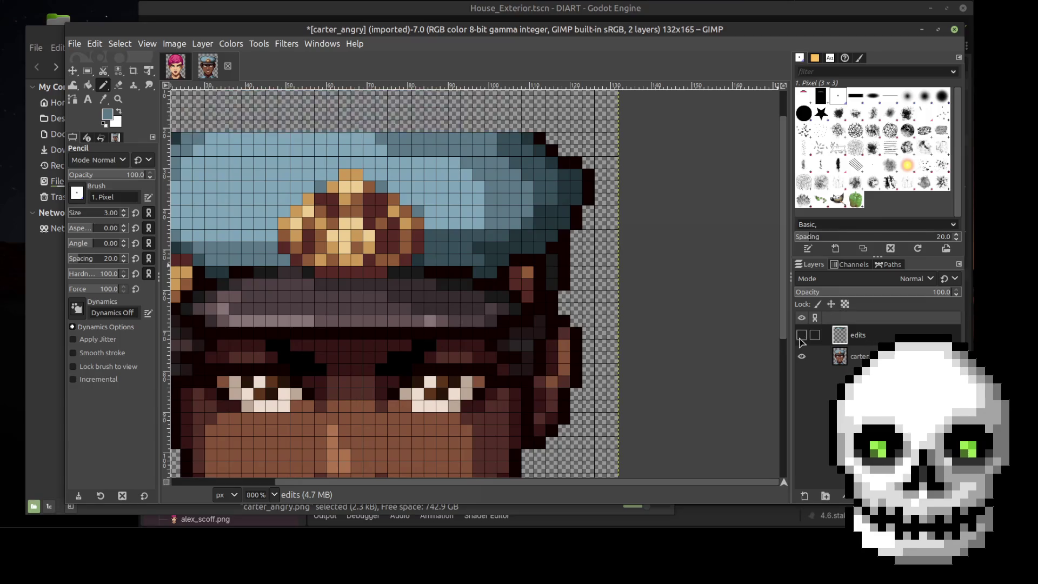
left_click(801, 336)
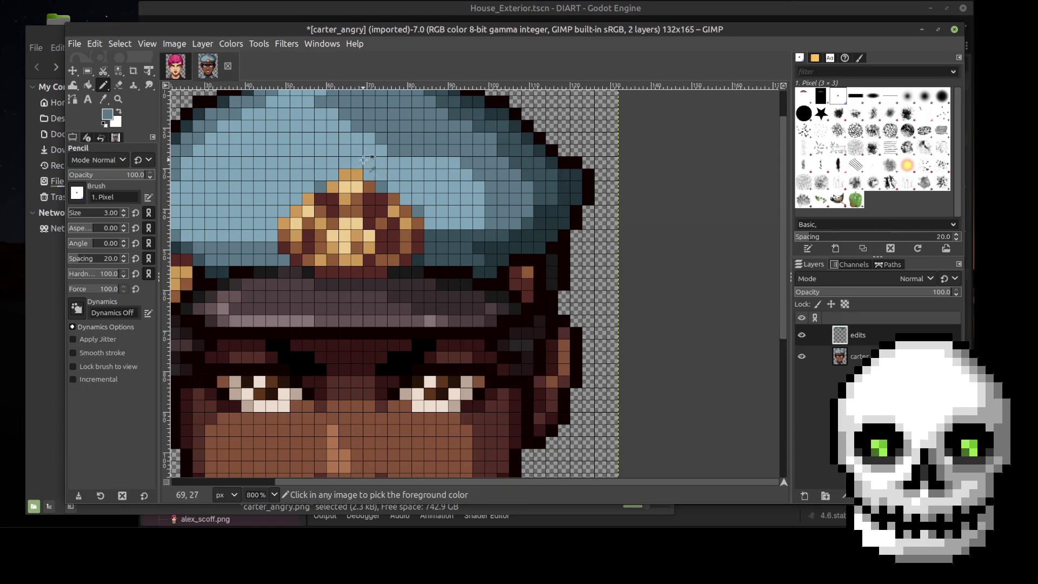
Compare the cap with and without the edits layer, zooming out to show the whole hat
scroll(320, 104, "down", 1)
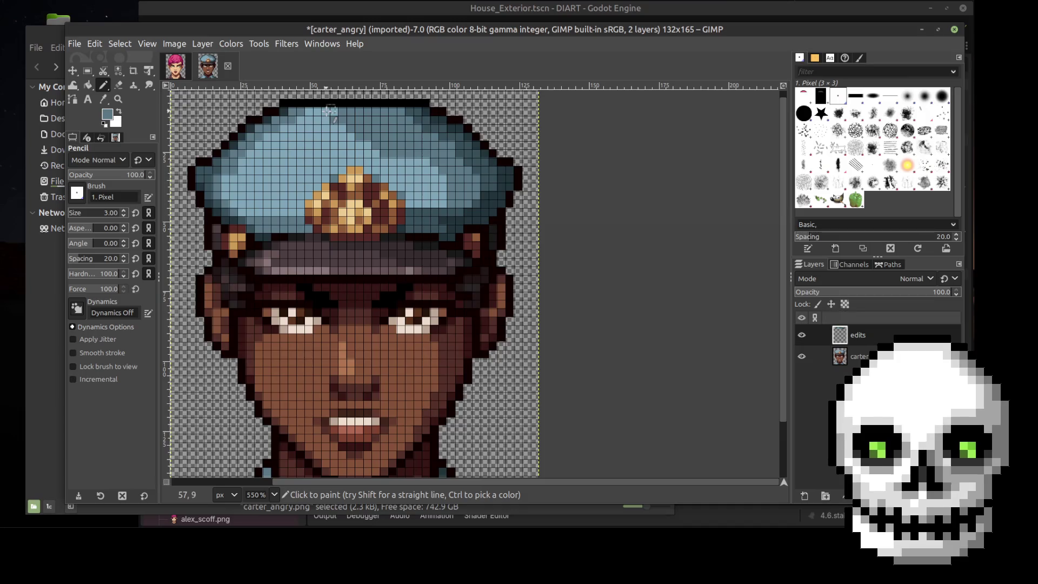
scroll(330, 117, "up", 2)
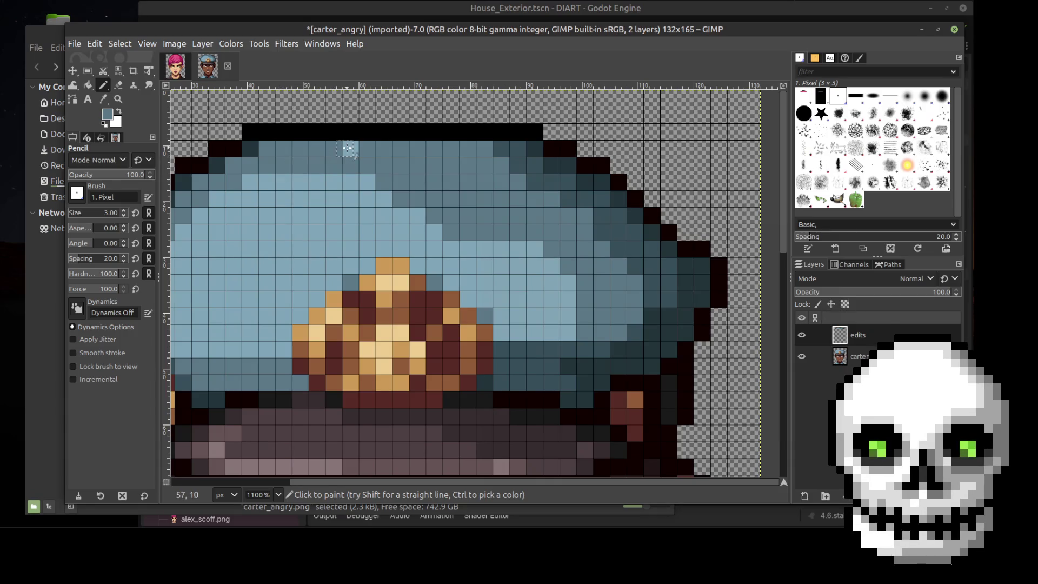
left_click(801, 335)
left_click(801, 335)
left_click(801, 335)
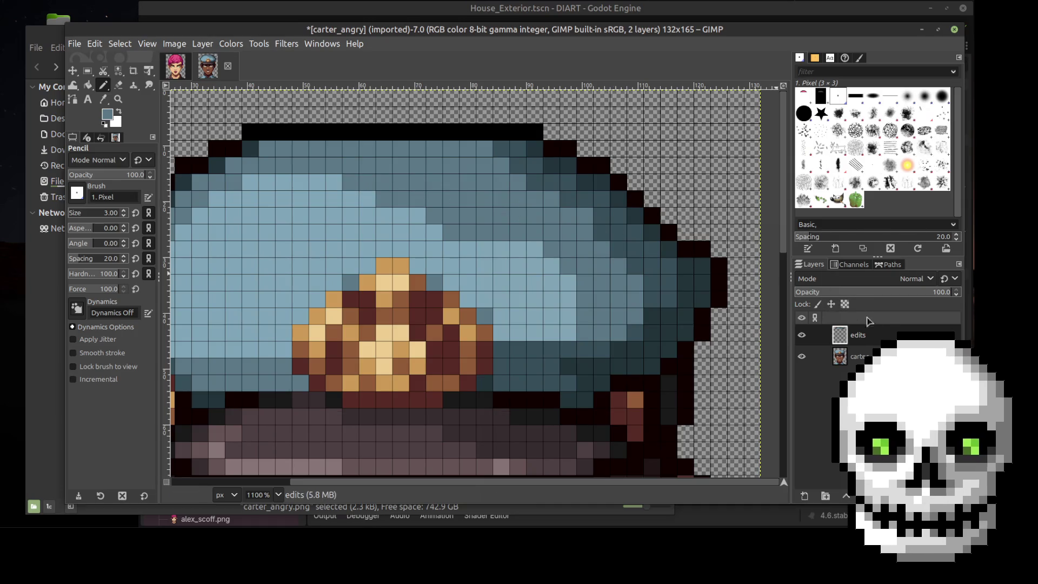
left_click(801, 334)
key("minus")
key("minus")
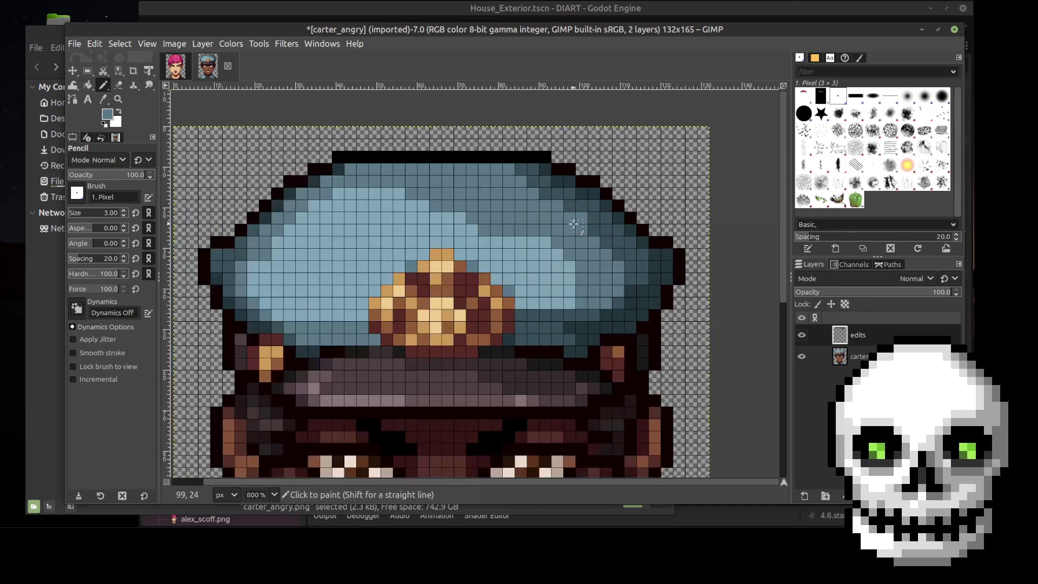
left_click(801, 335)
left_click(802, 335)
left_click(802, 336)
left_click(801, 336)
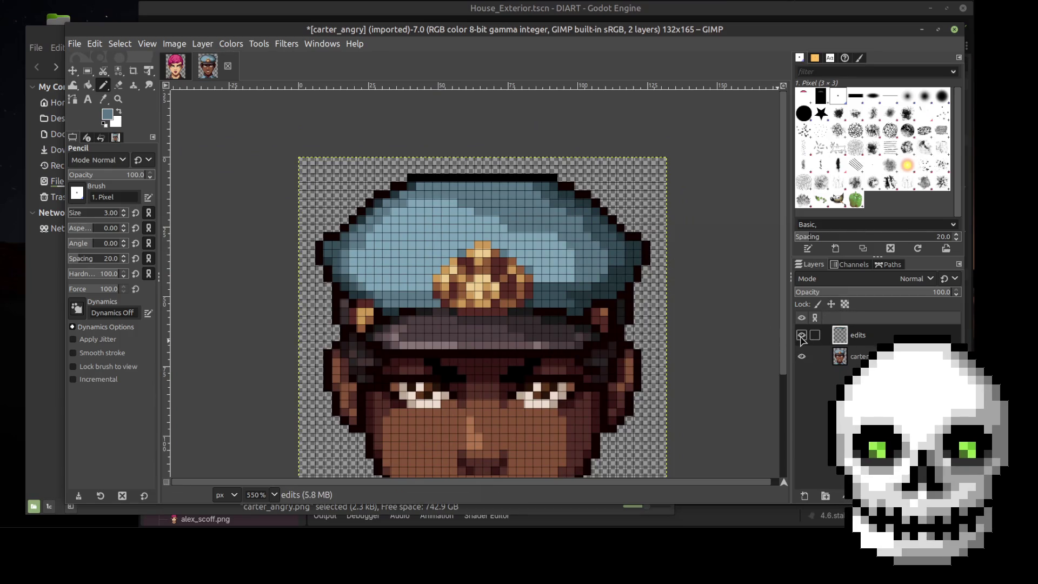
Review the whole portrait with the hat-top edits toggled, then sample a lighter cap blue
key("minus")
key("minus")
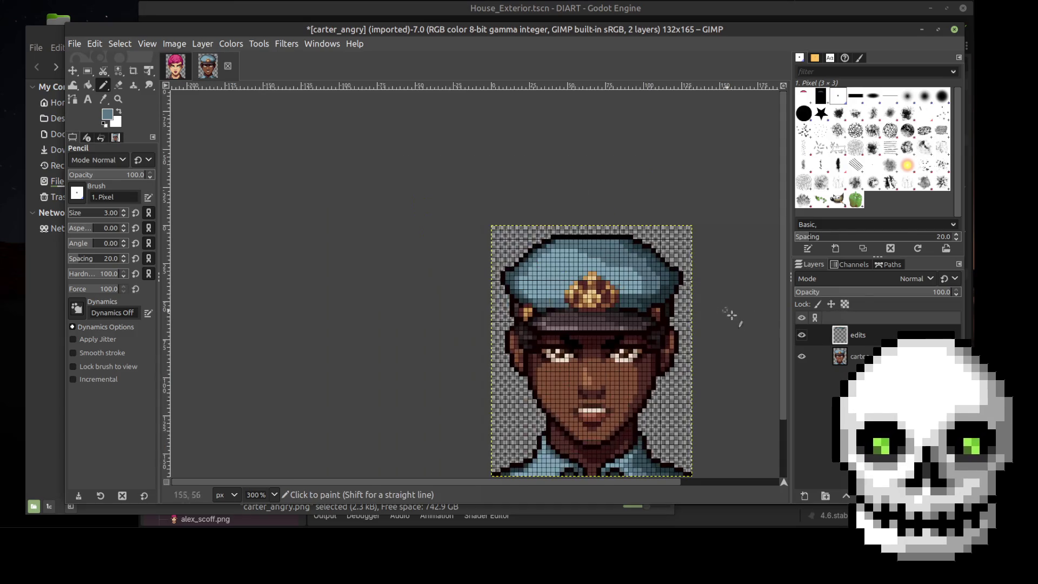
key("plus")
key("plus")
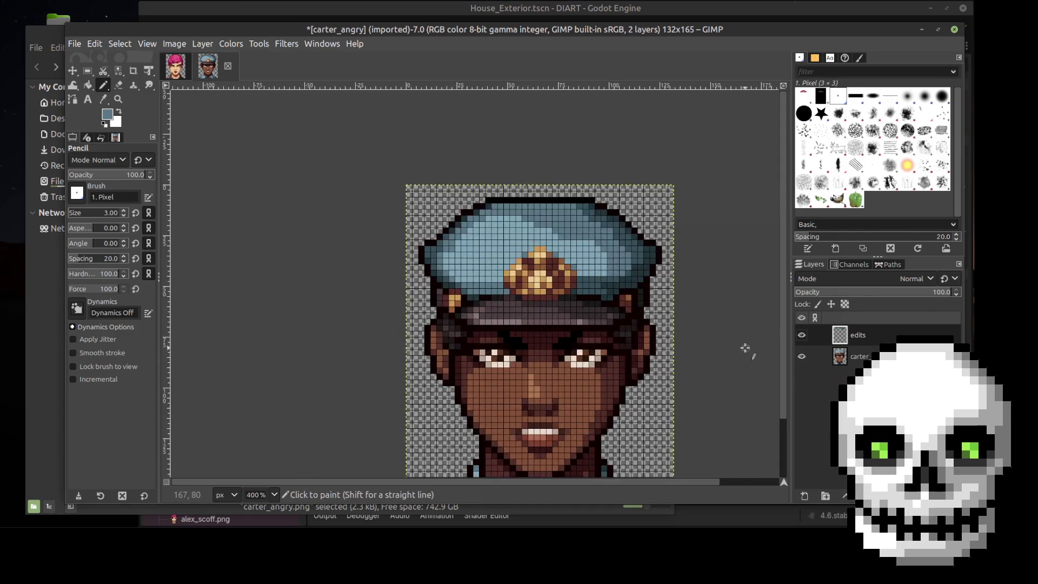
left_click(803, 336)
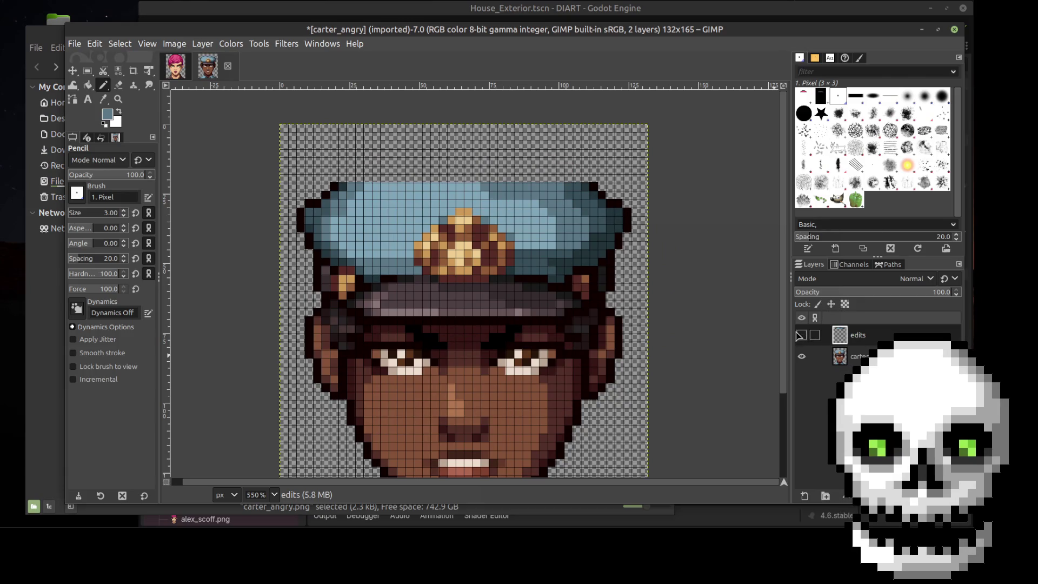
left_click(801, 335)
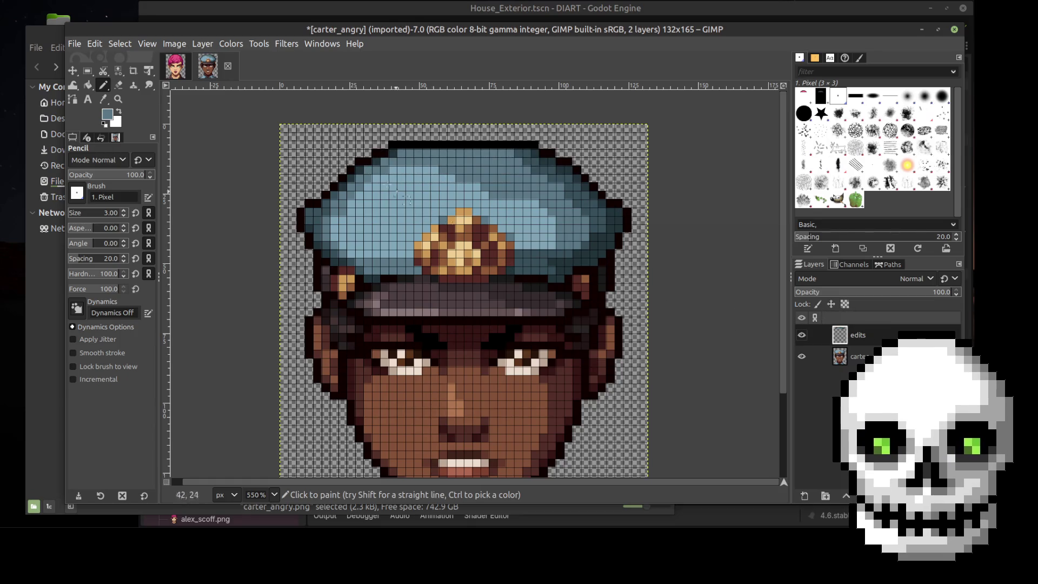
left_click(102, 99)
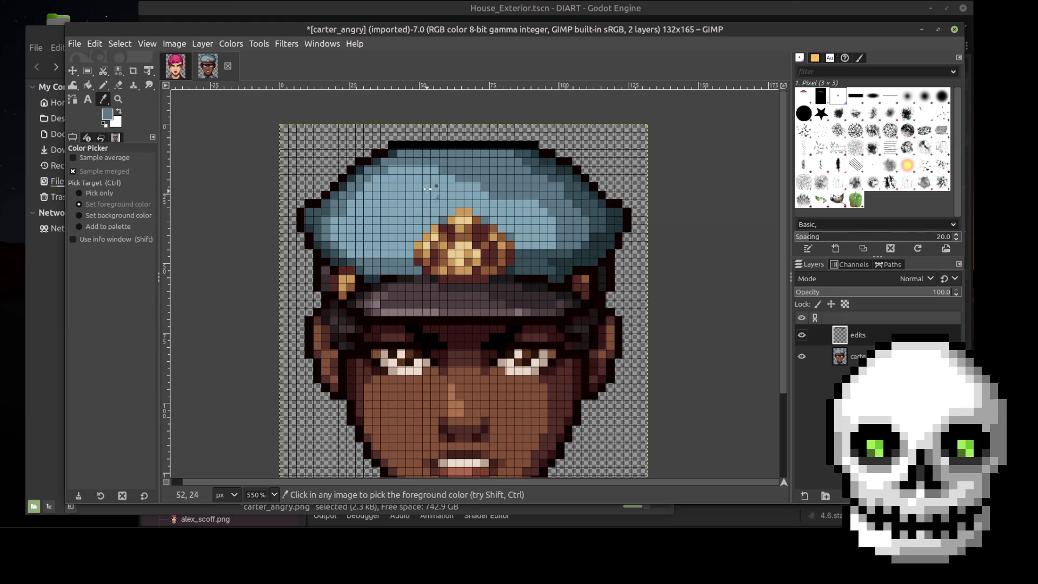
left_click(434, 181)
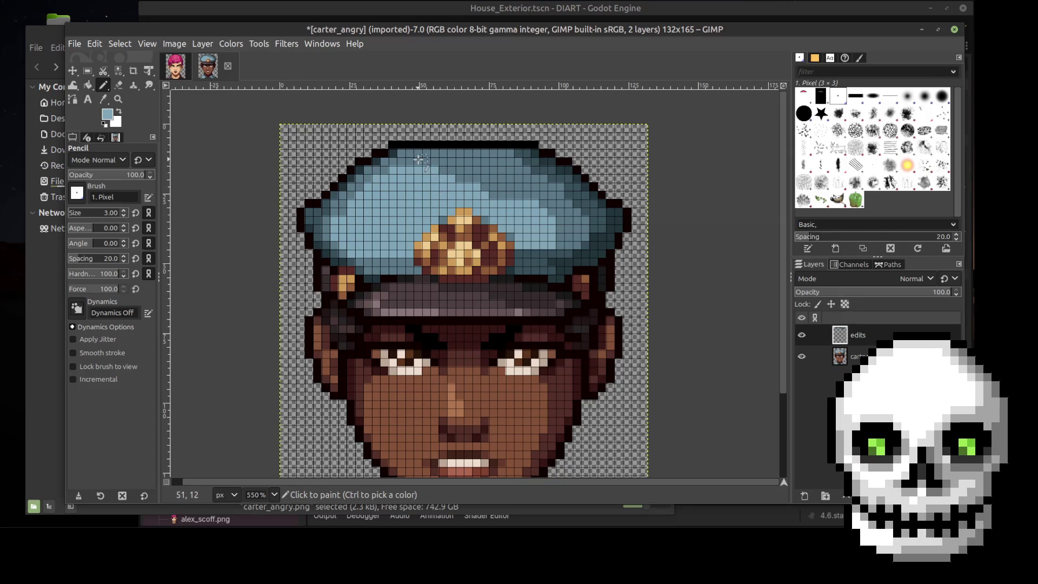
Repaint the remaining crown pixels in the lighter cap blue, toward the right edge
scroll(423, 168, "up", 2, "ctrl")
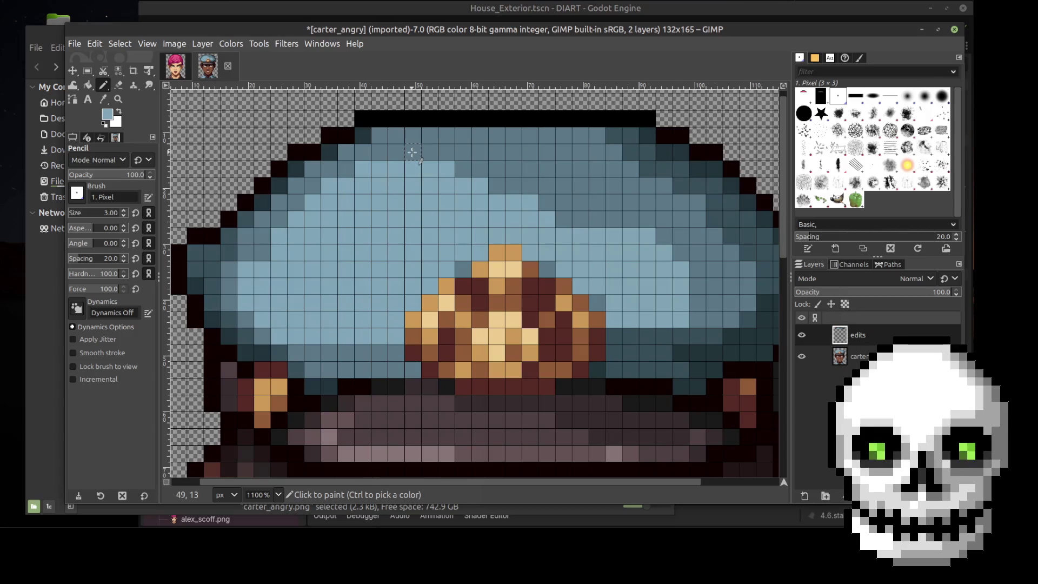
left_click(431, 152, "shift")
left_click(398, 152)
left_click(465, 169)
left_click(496, 186)
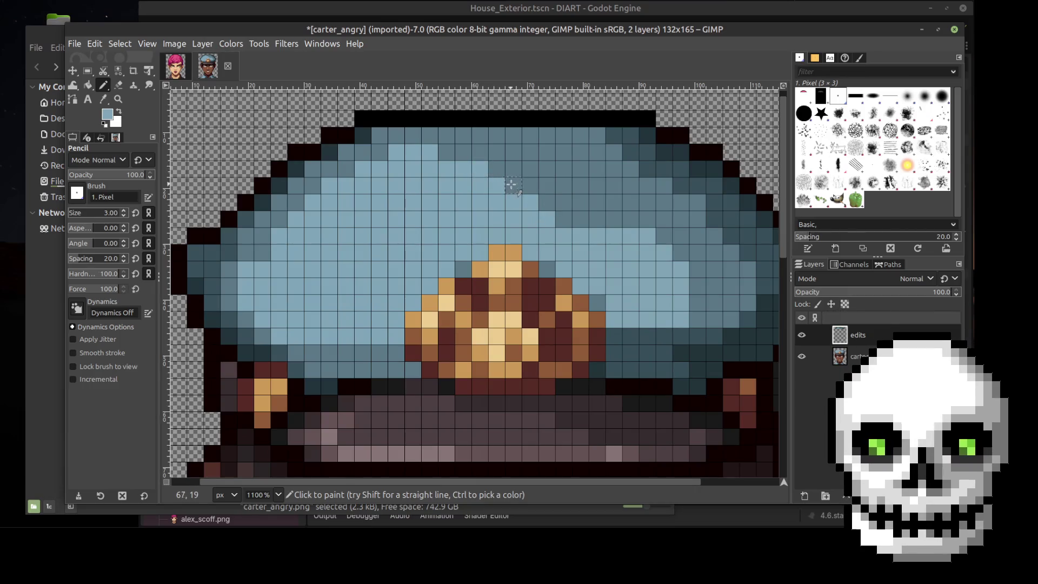
left_click(546, 202)
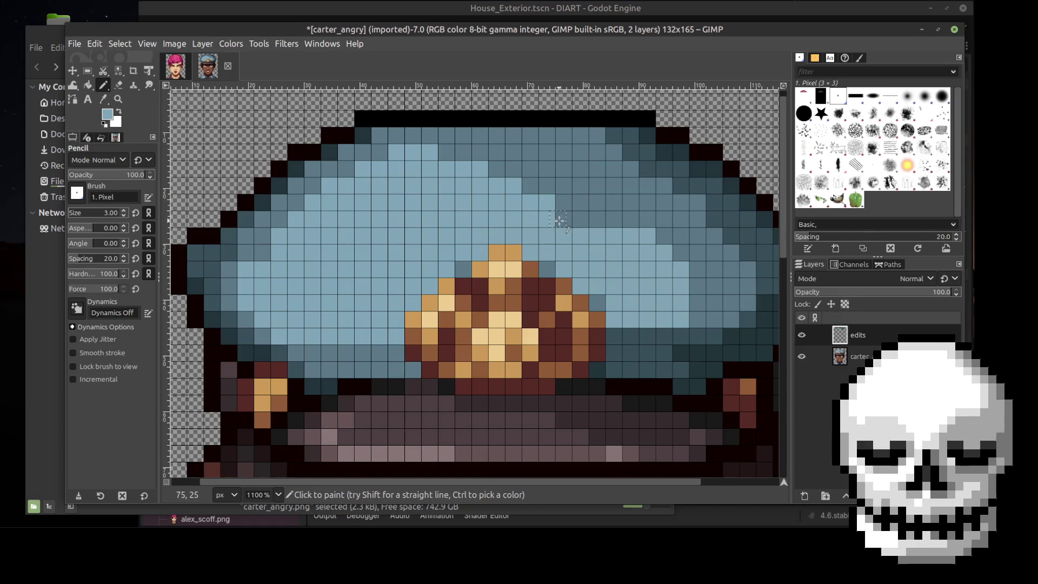
Compare the finished crown against the original cap, then zoom out to 400%
left_click(802, 335)
left_click(802, 335)
left_click(803, 336)
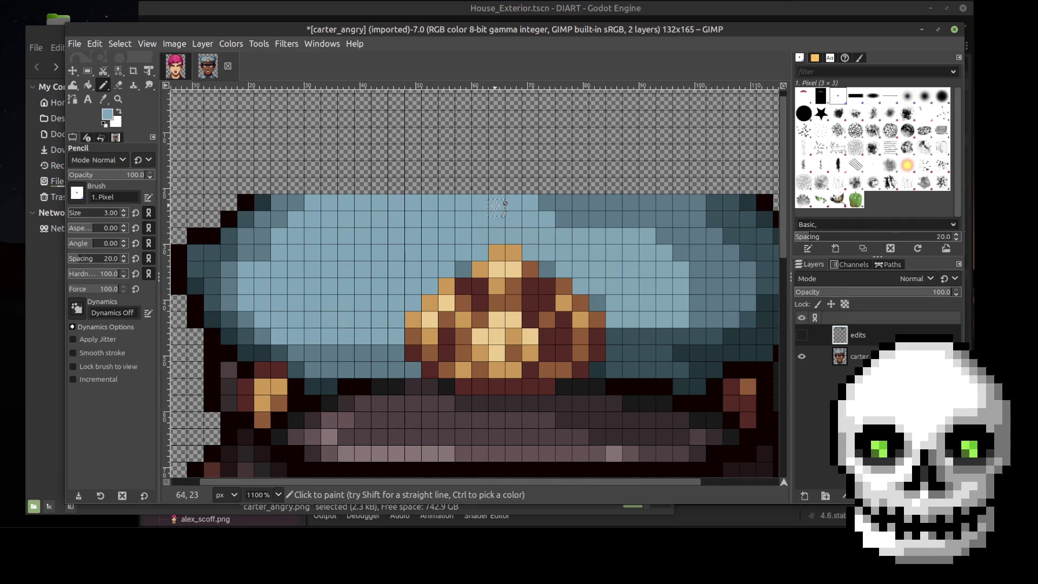
key("ctrl+z")
key("ctrl+z")
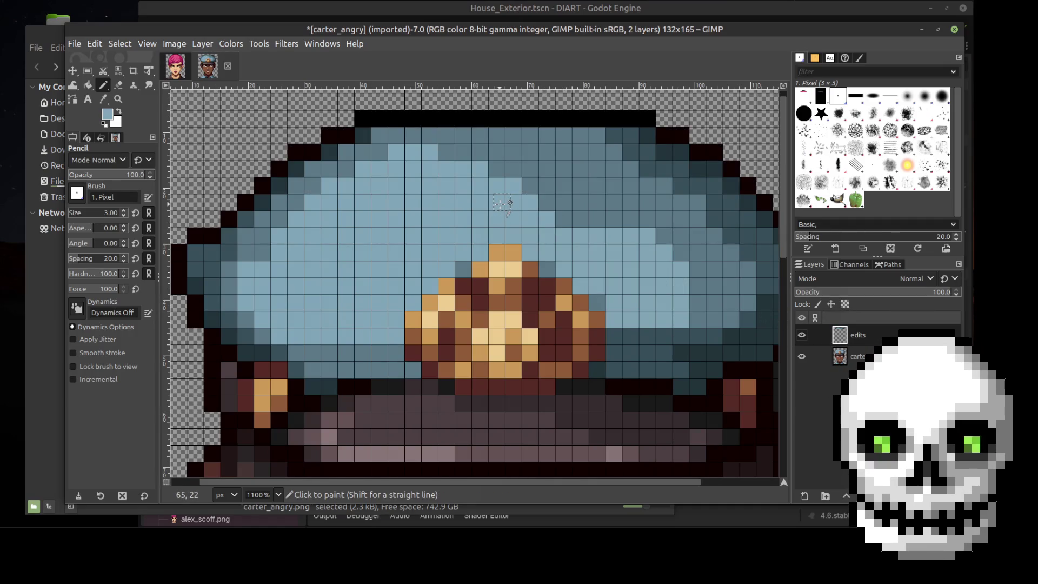
left_click(803, 335)
left_click(802, 336)
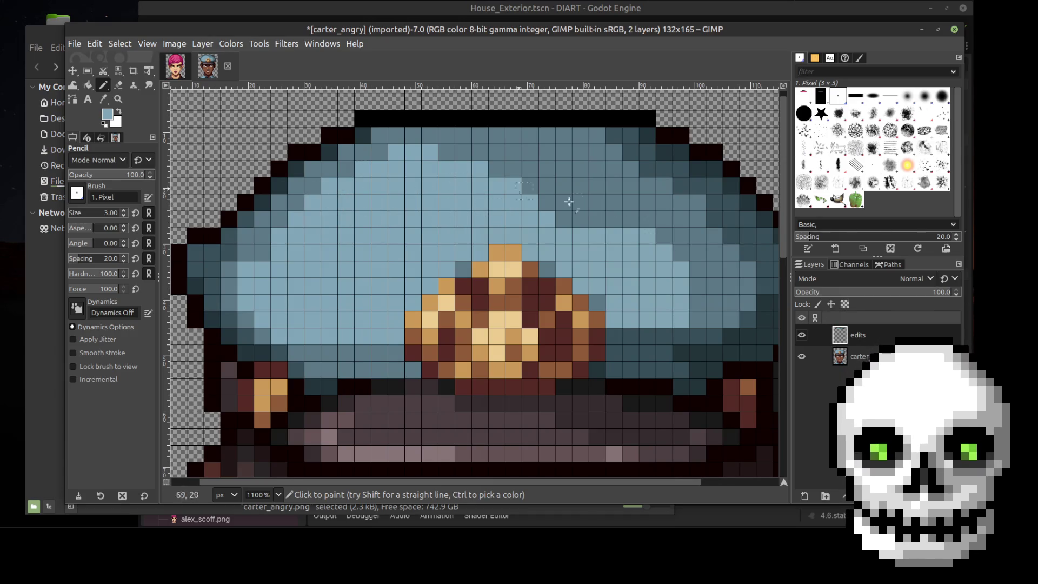
left_click(802, 336)
left_click(802, 336)
left_click(802, 336)
left_click(802, 335)
left_click(802, 337)
left_click(805, 337)
left_click(803, 335)
left_click(803, 336)
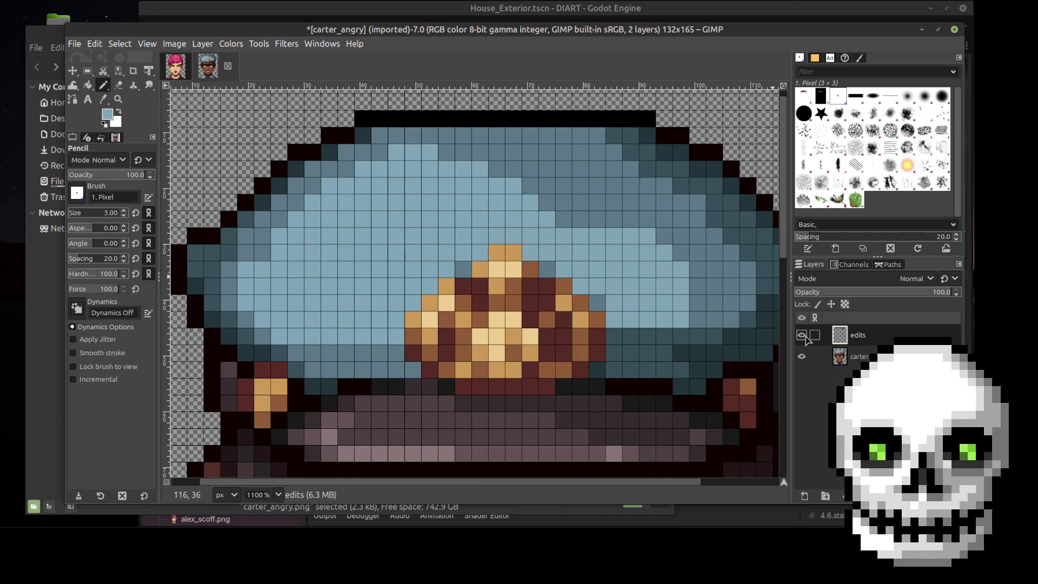
key("3")
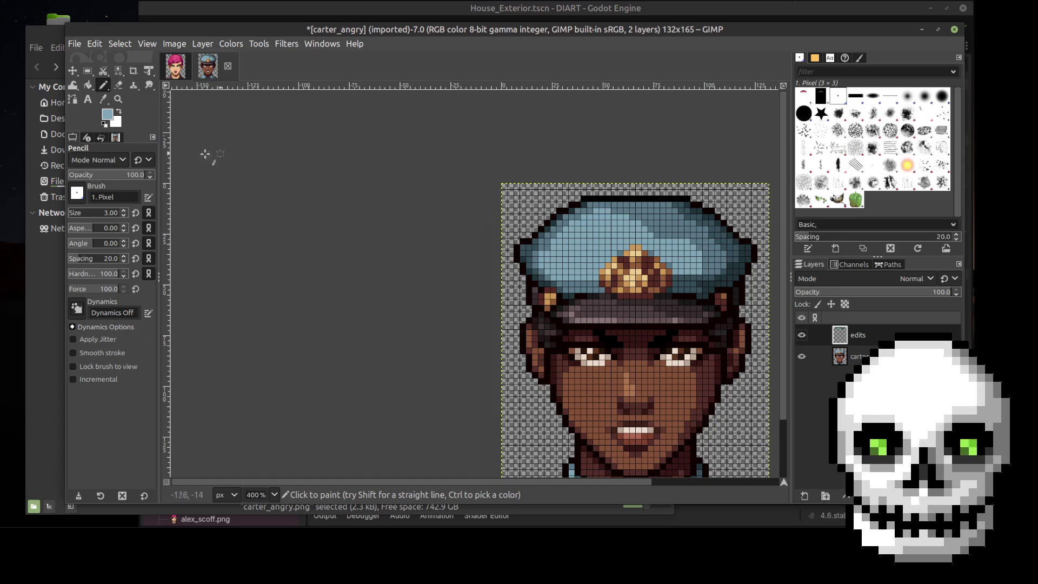
Start saving the image and navigate to the Desktop/DIART folder
key("ctrl+s")
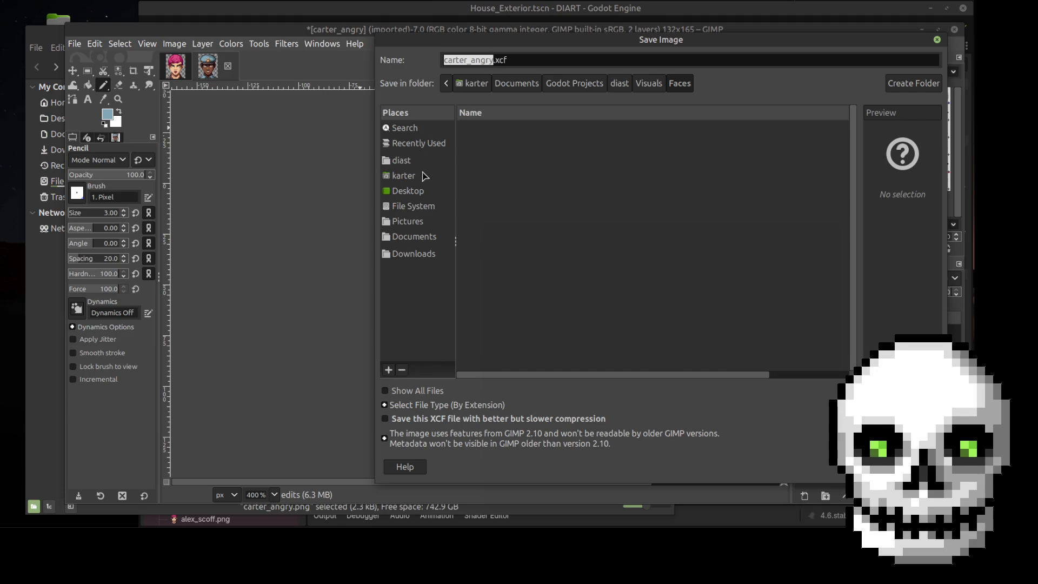
left_click(402, 161)
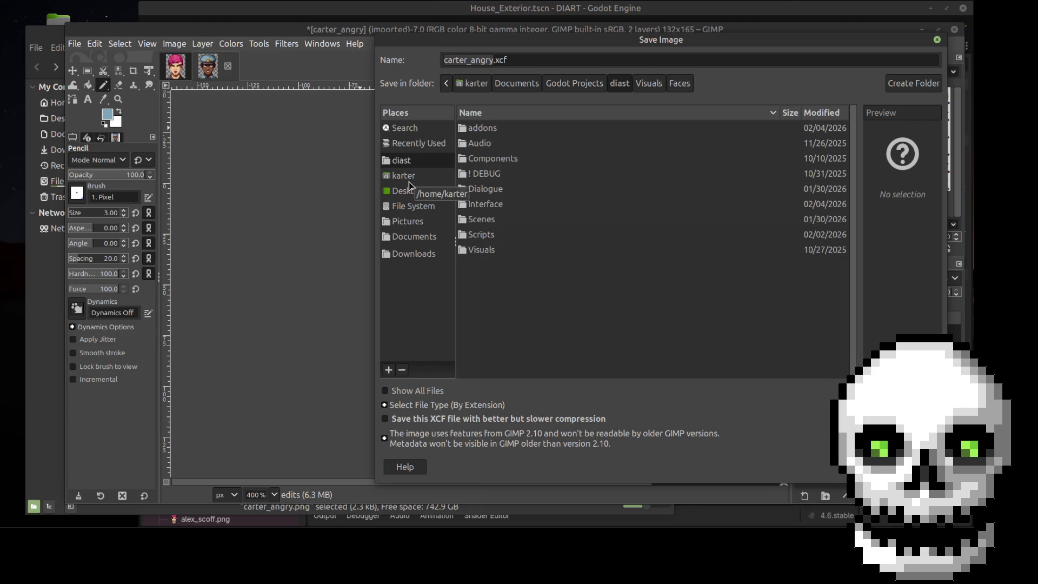
left_click(403, 176)
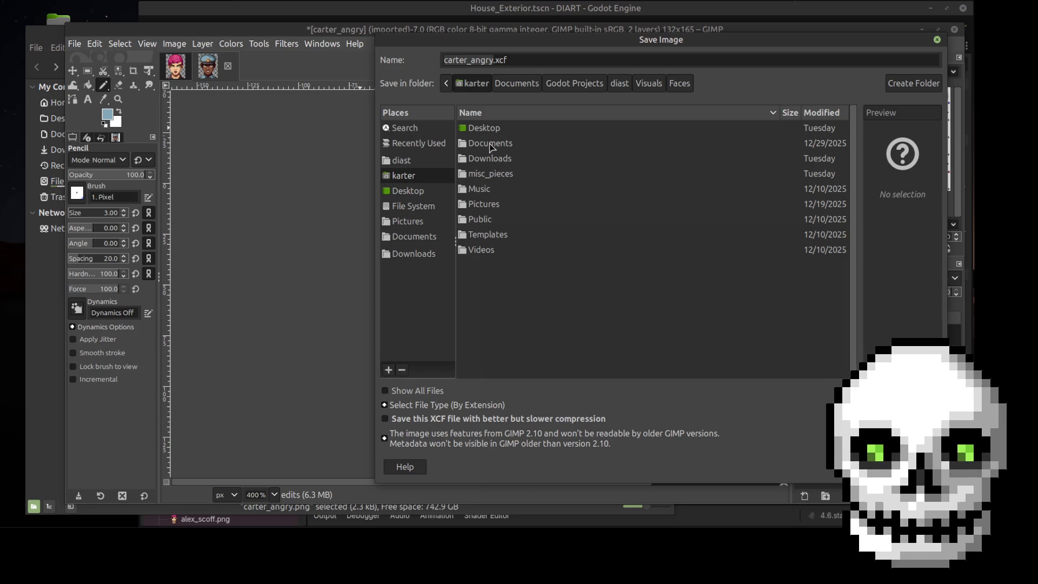
double_click(489, 129)
double_click(496, 145)
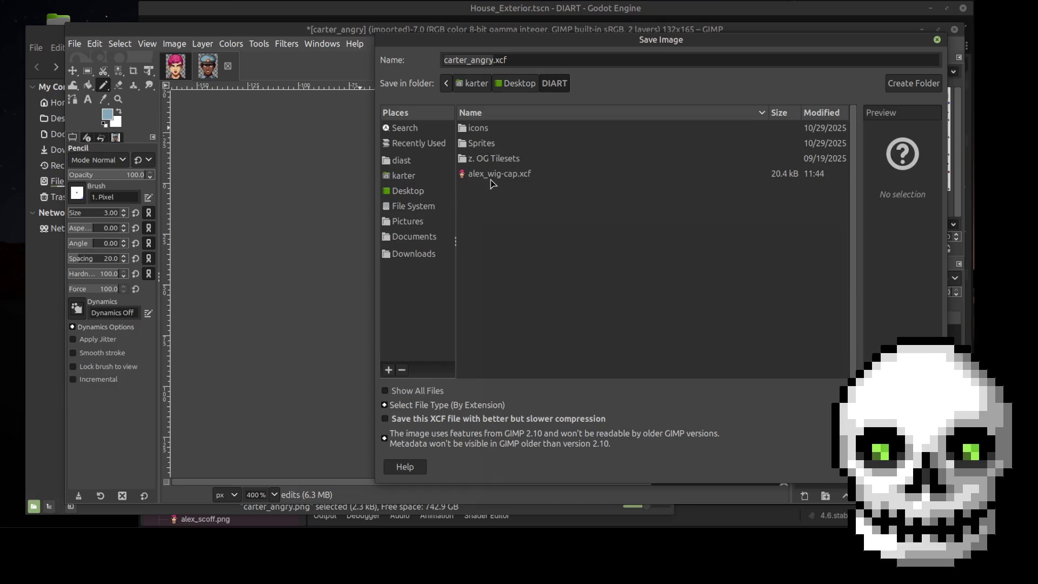
Try renaming alex_wig-cap.xcf to carter, decline the overwrite, and abandon that save
left_click(493, 173)
left_click(458, 61)
left_click_drag(459, 60, 438, 61)
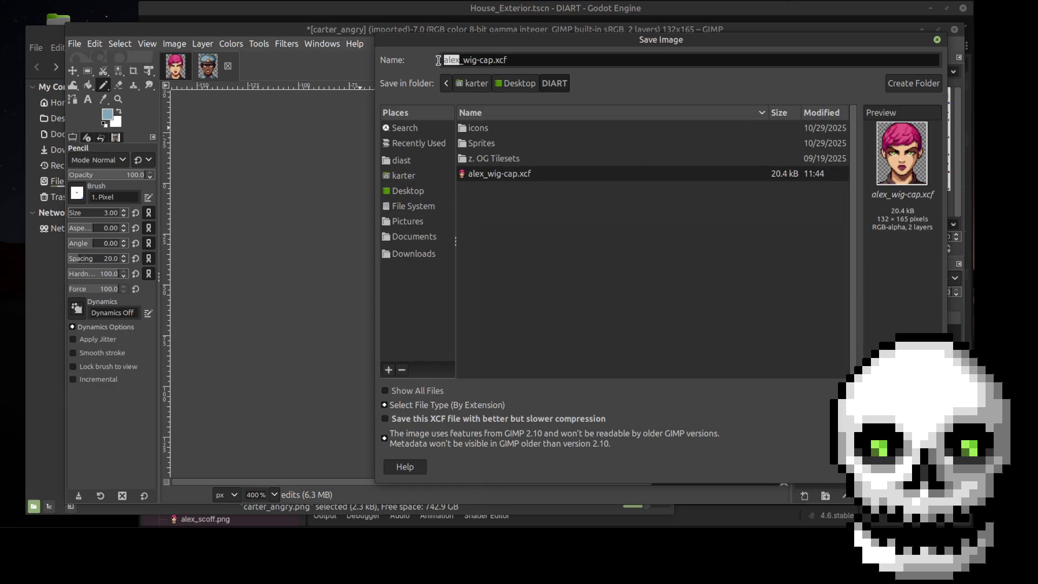
type("carter")
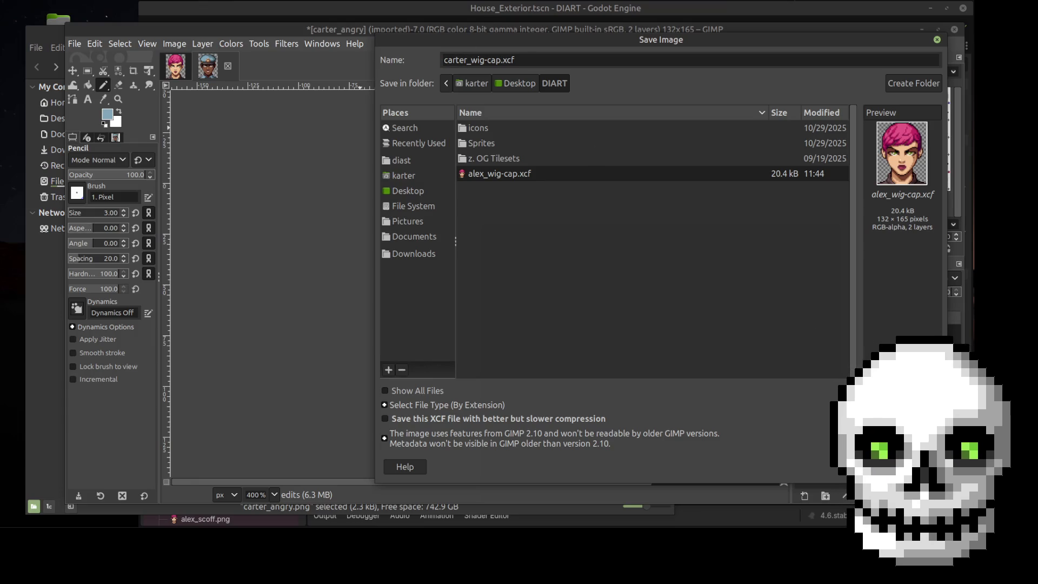
key("Return")
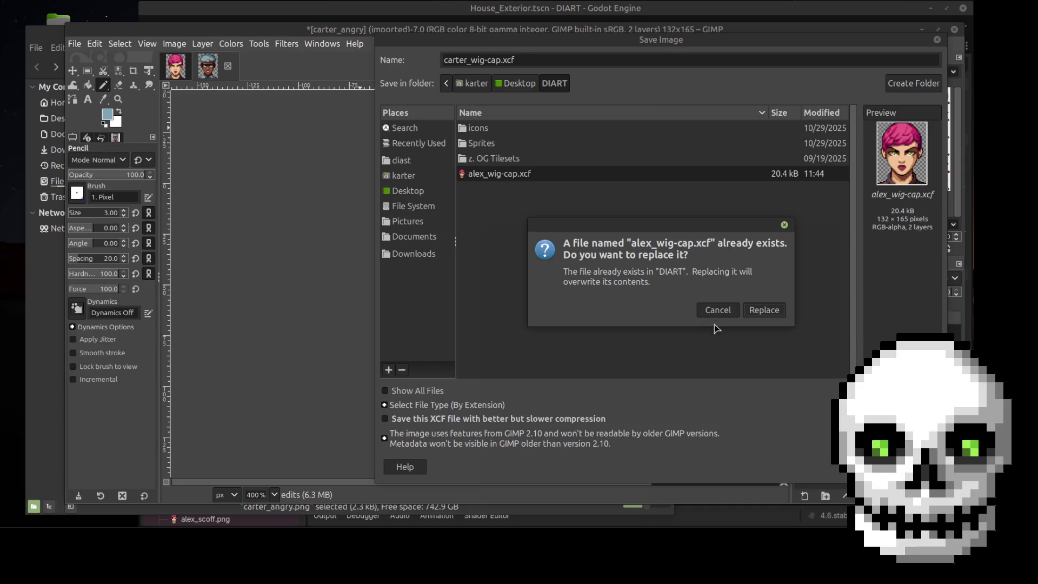
left_click(714, 310)
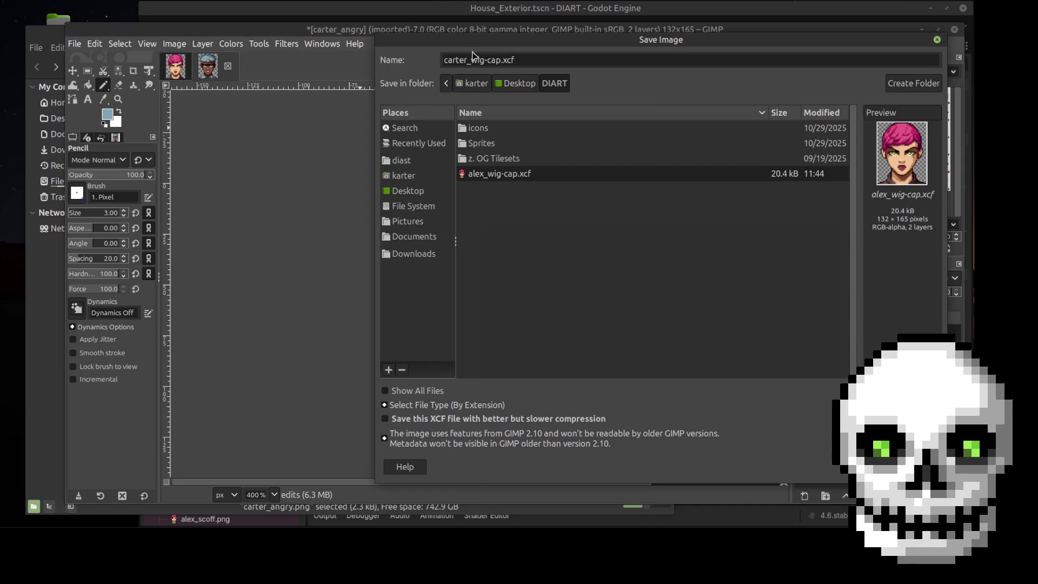
left_click(496, 60)
mouse_move(500, 60)
left_mouse_down()
mouse_move(444, 59)
mouse_move(498, 60)
left_mouse_up()
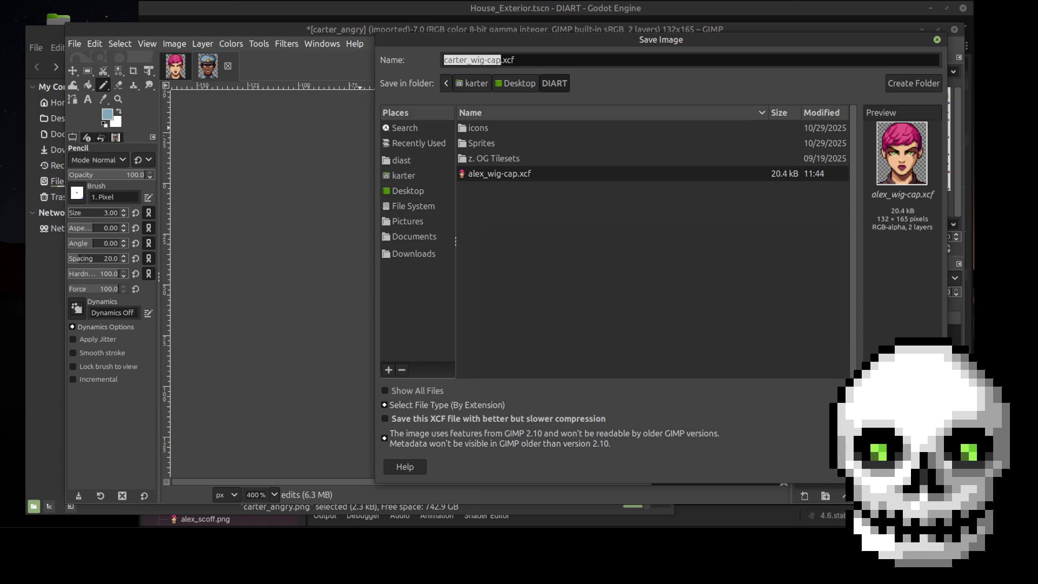
key("Escape")
Save As carter_wig-cap.xcf in the Desktop/DIART folder
left_click(75, 44)
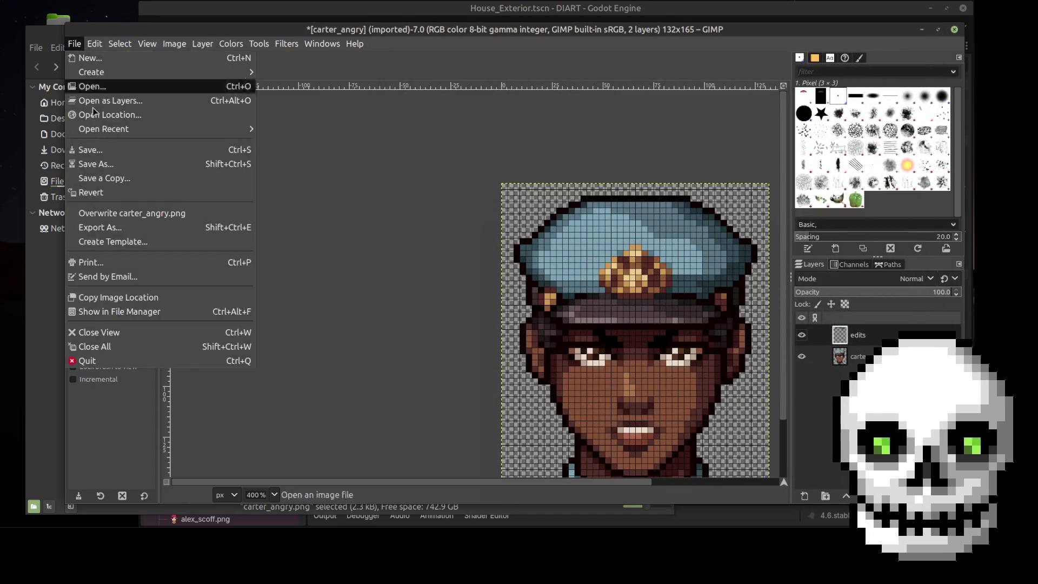
left_click(108, 164)
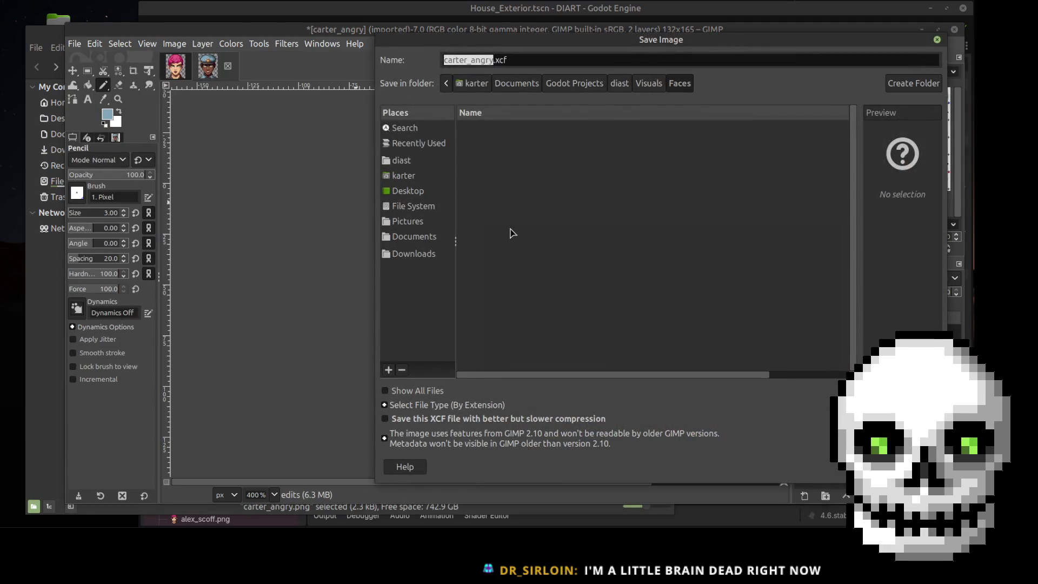
type("carter_wig-cap")
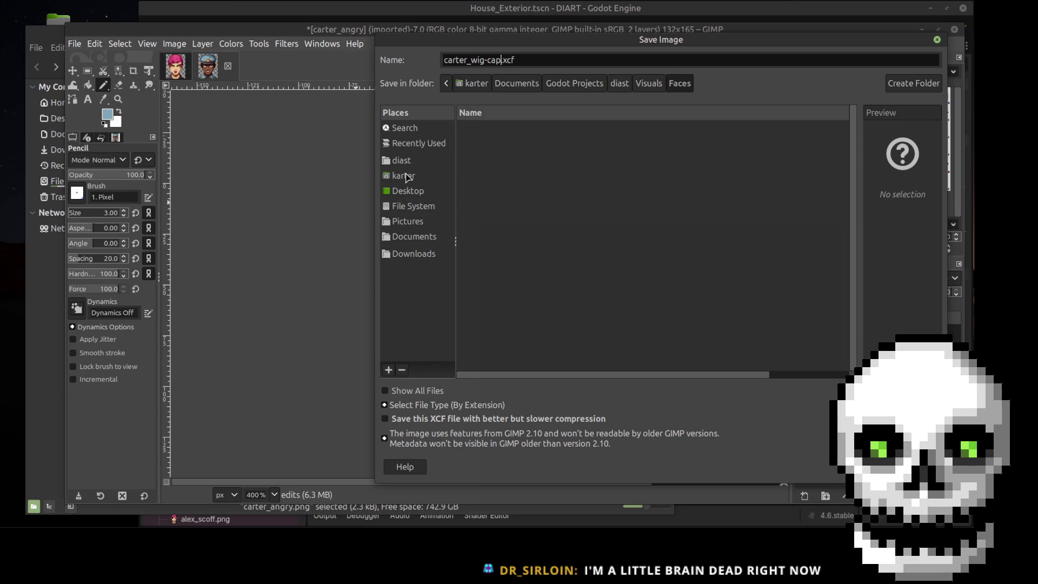
left_click(405, 176)
left_click(407, 190)
left_click(491, 131)
left_click(493, 147)
double_click(492, 145)
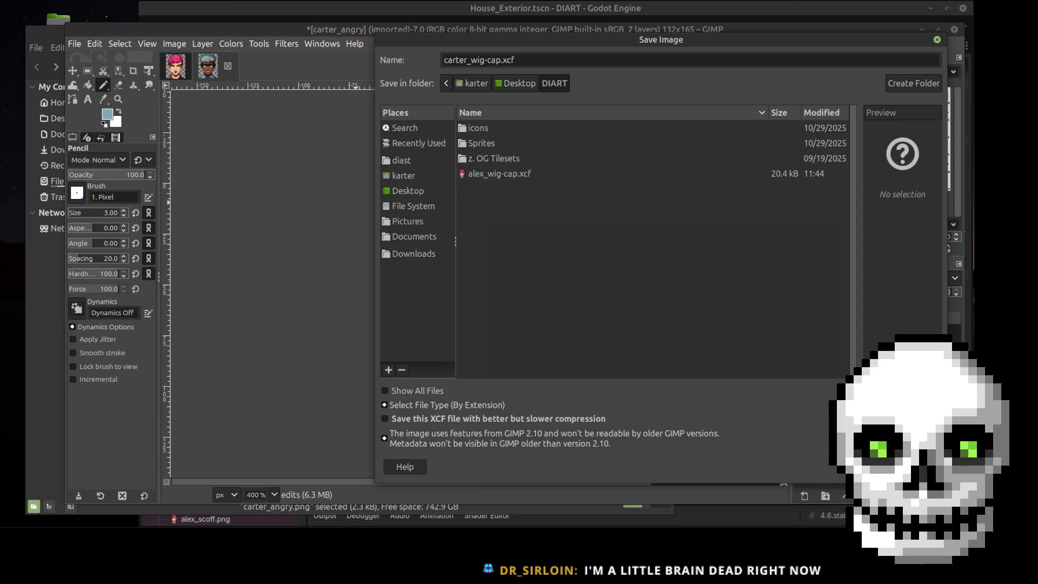
key("Return")
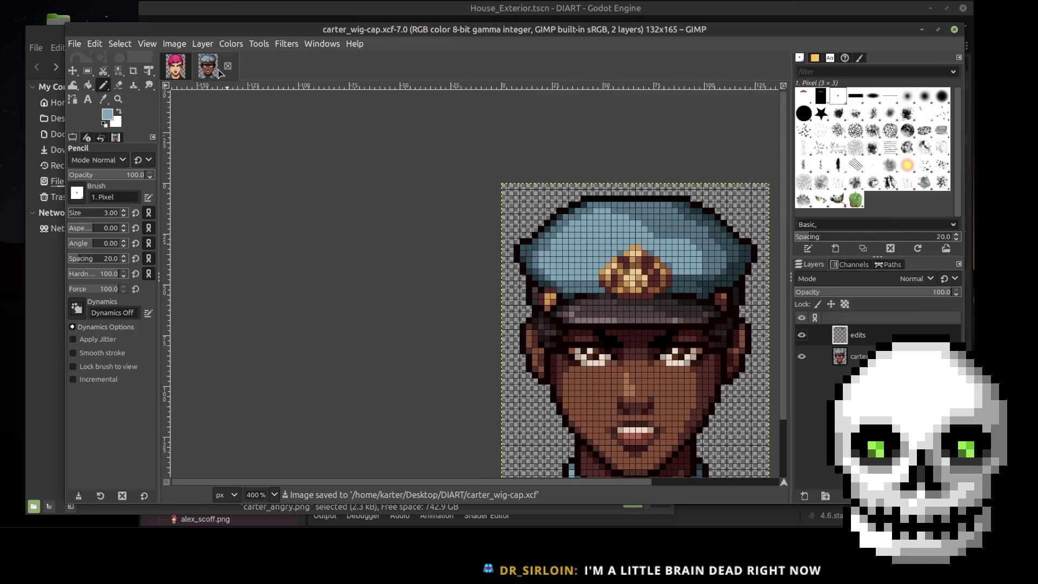
Close the carter and alex wig-cap images, then open evelyn_angry.png from Faces in GIMP
left_click(228, 66)
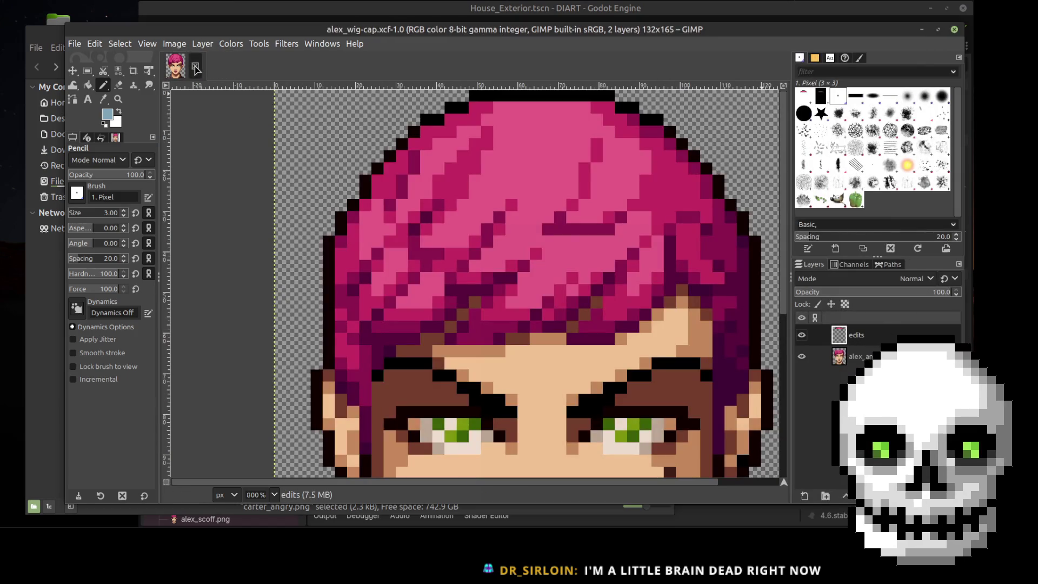
left_click(195, 66)
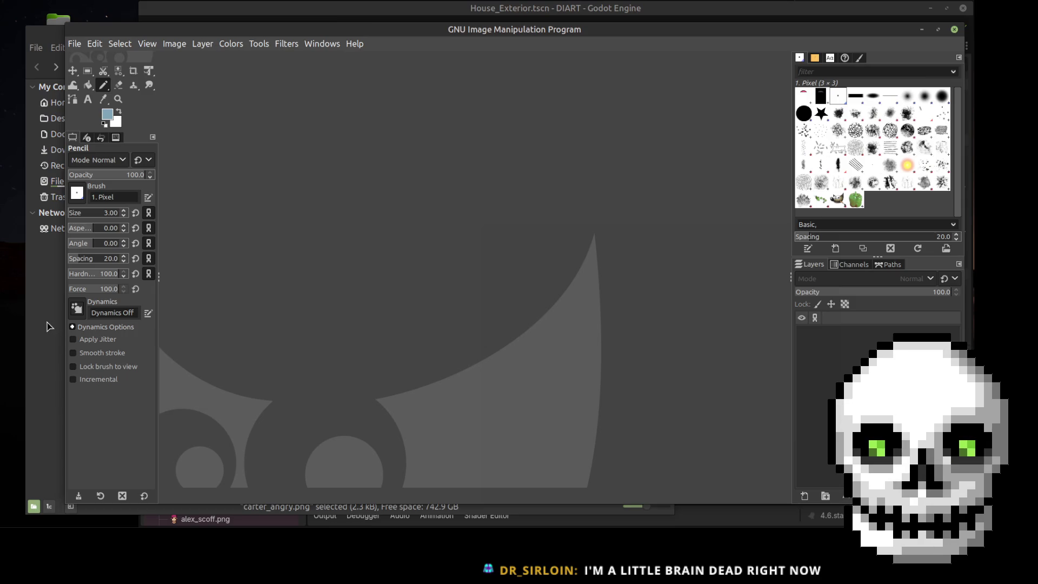
left_click(50, 327)
scroll(421, 286, "down", 1)
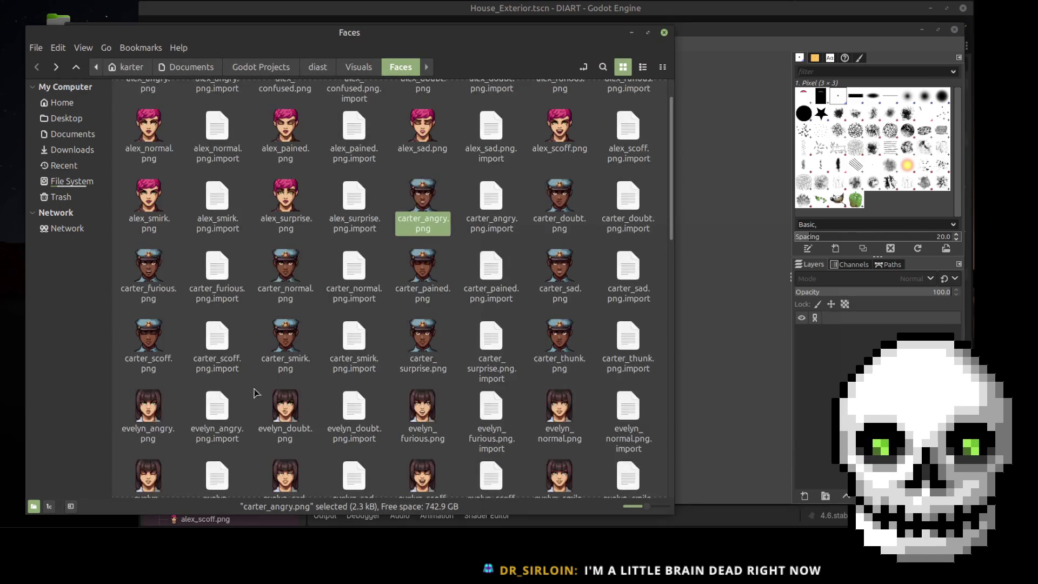
left_click(154, 414)
right_click(153, 412)
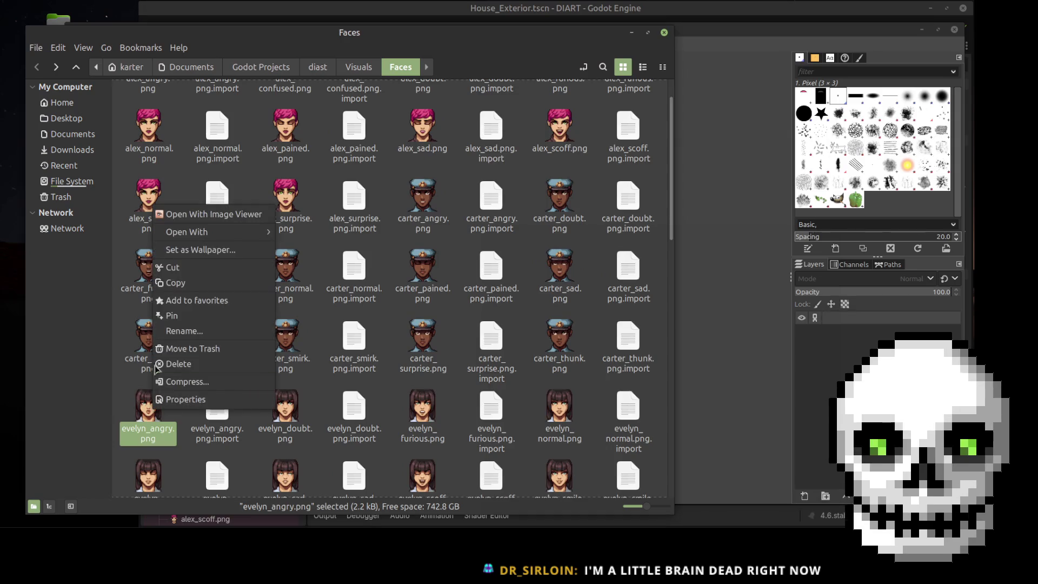
mouse_move(201, 238)
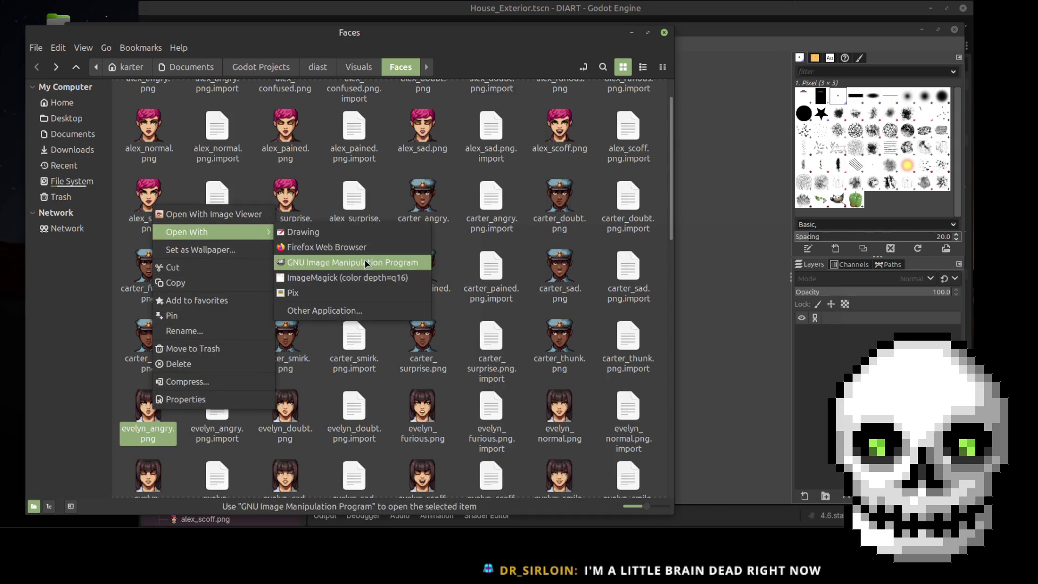
left_click(432, 265)
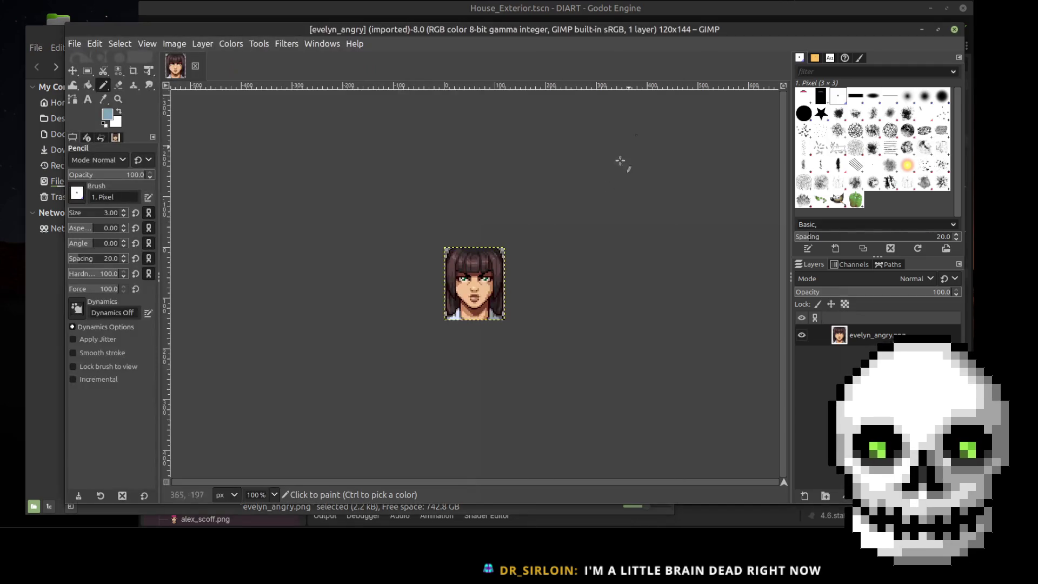
Bring up Image > Canvas Size for the 120×144 evelyn_angry image
scroll(512, 296, "up", 1)
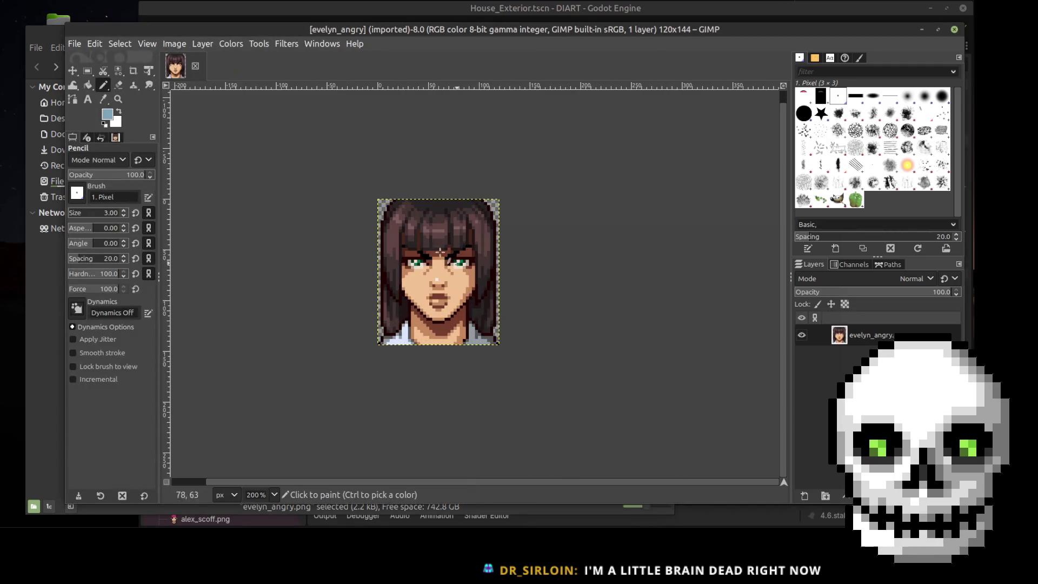
left_click(174, 43)
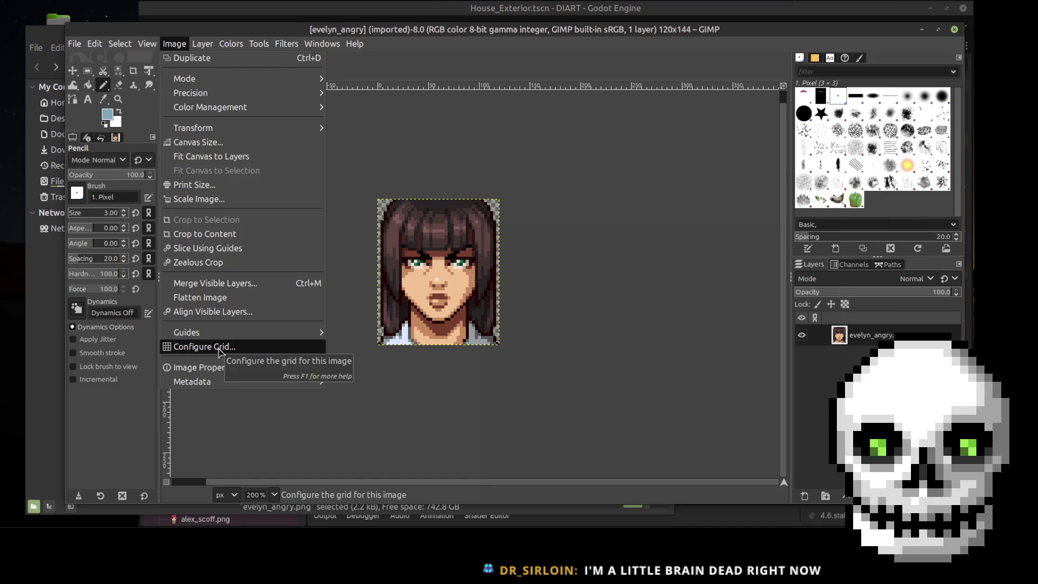
left_click(227, 141)
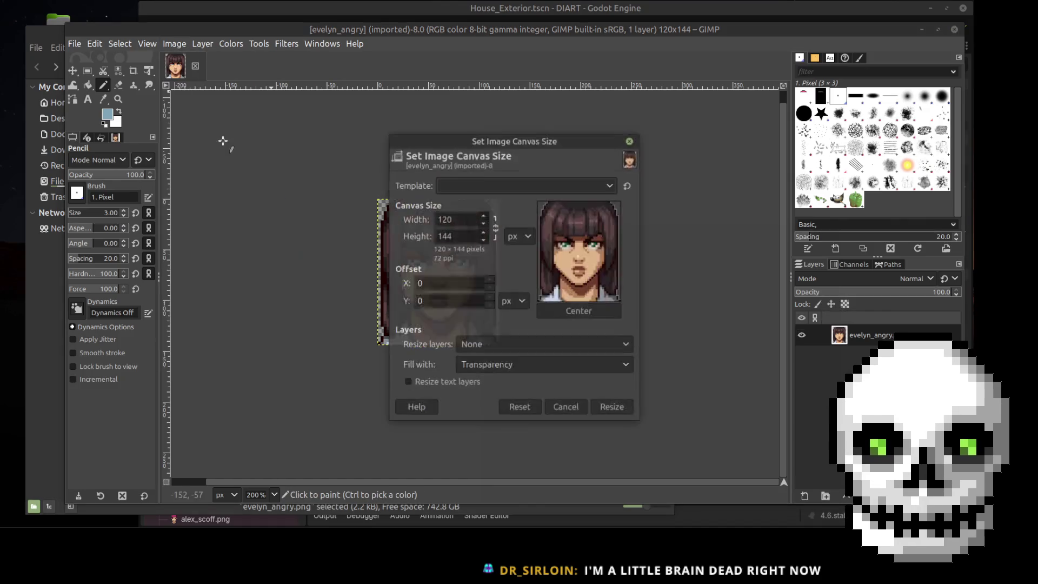
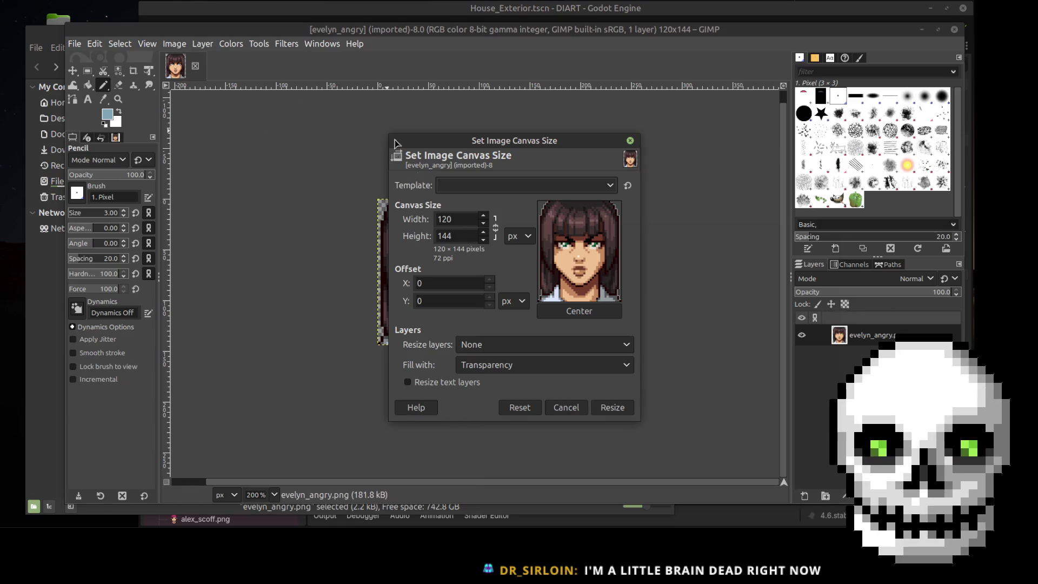
Resize the canvas height to 165 px with a 21 px Y offset, adding transparent space above the face
left_click_drag(474, 236, 384, 234)
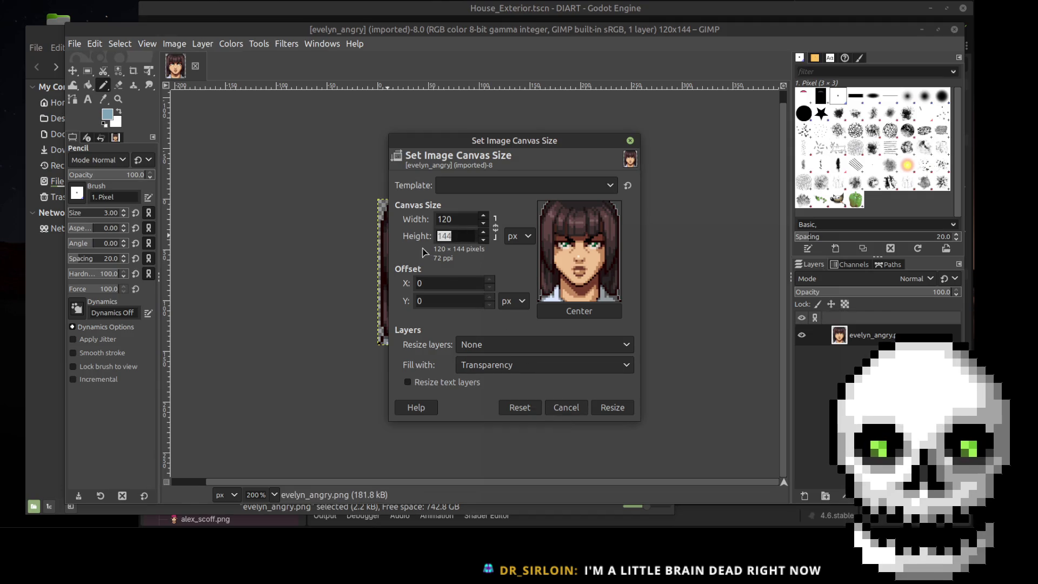
type("16")
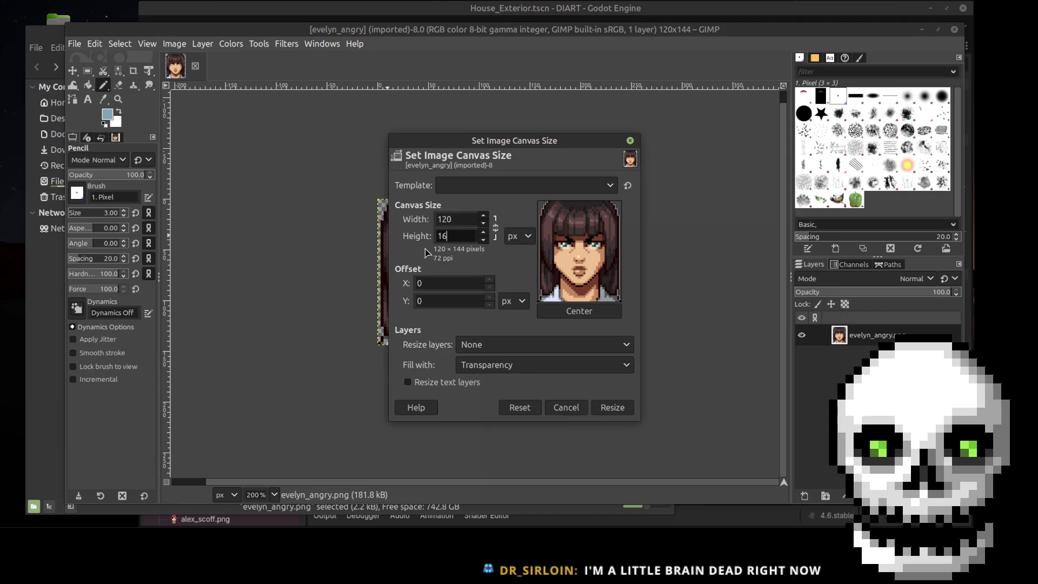
type("5")
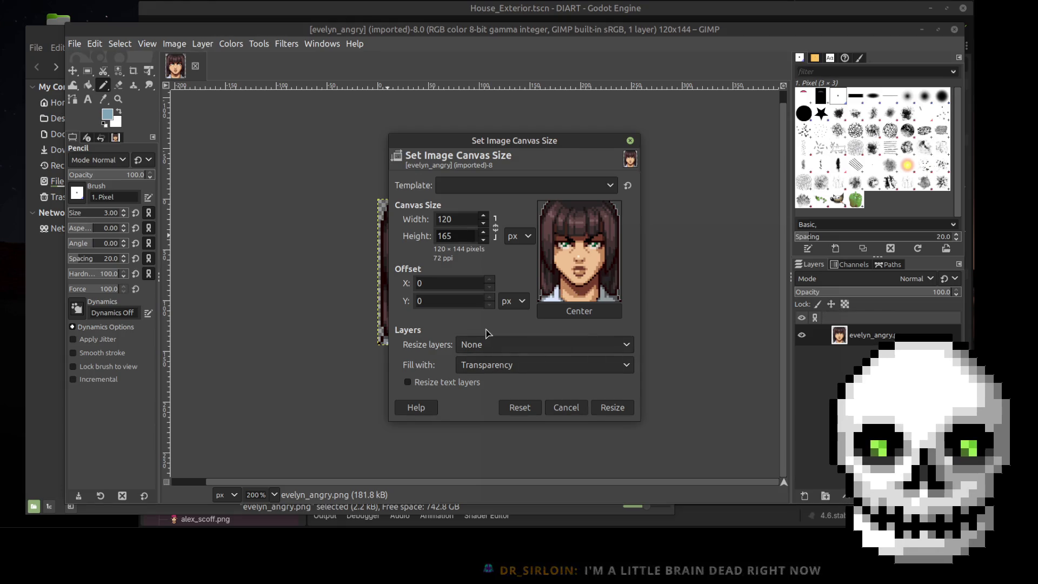
left_click(451, 298)
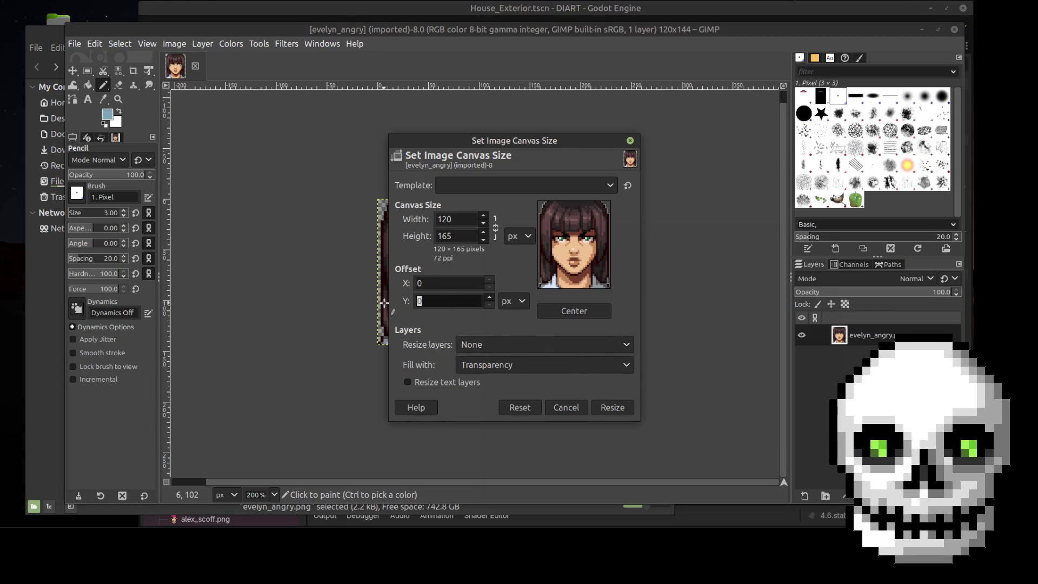
type("21")
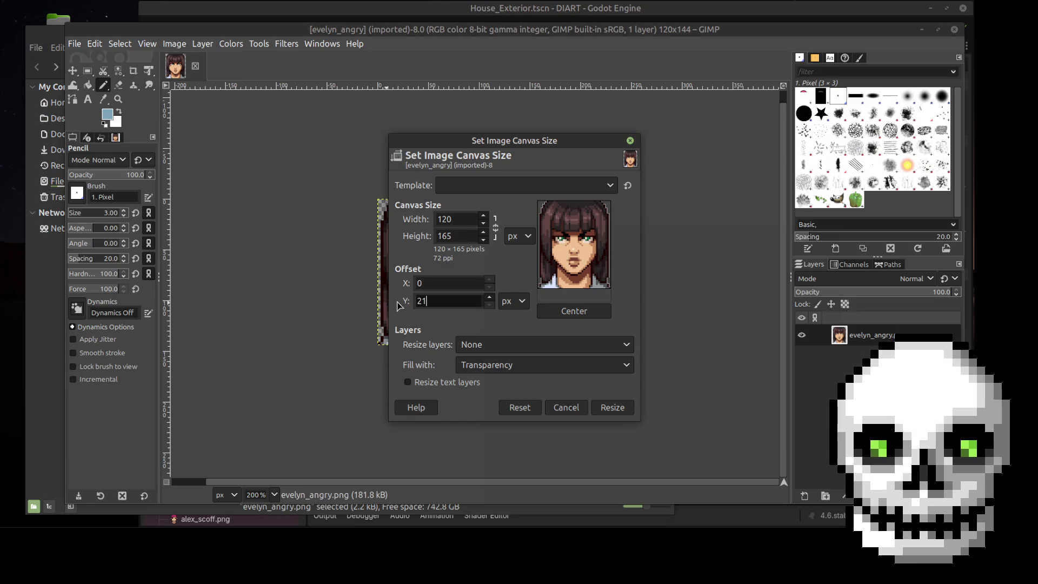
left_click(459, 218)
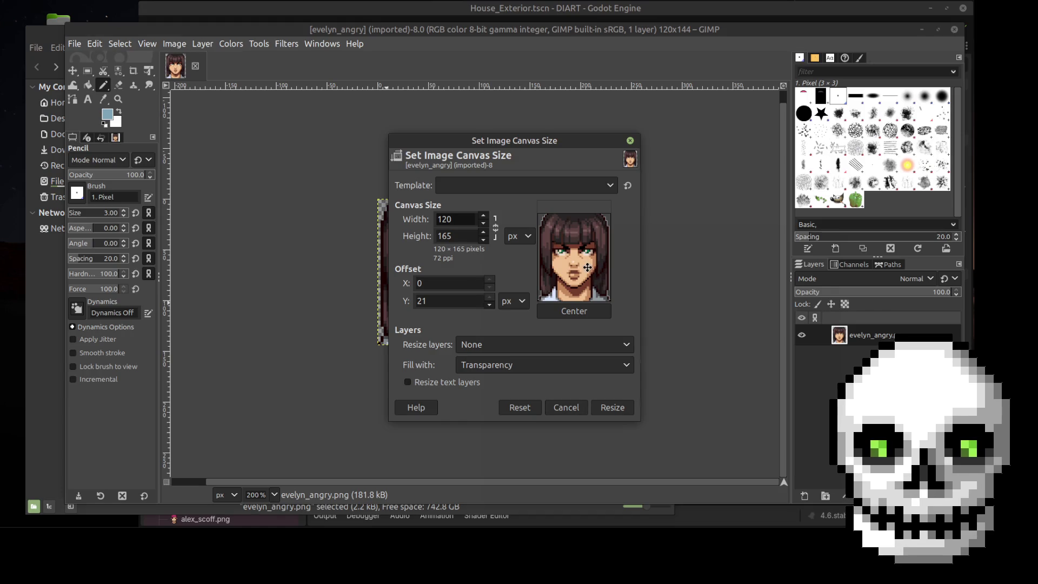
mouse_move(576, 269)
left_mouse_down()
mouse_move(576, 254)
mouse_move(577, 303)
left_mouse_up()
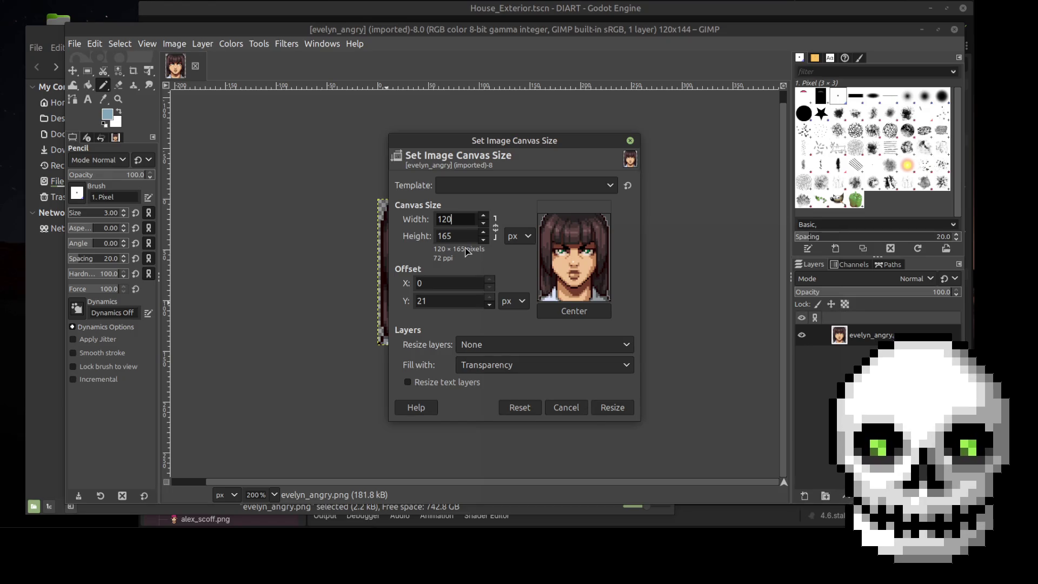
key("Return")
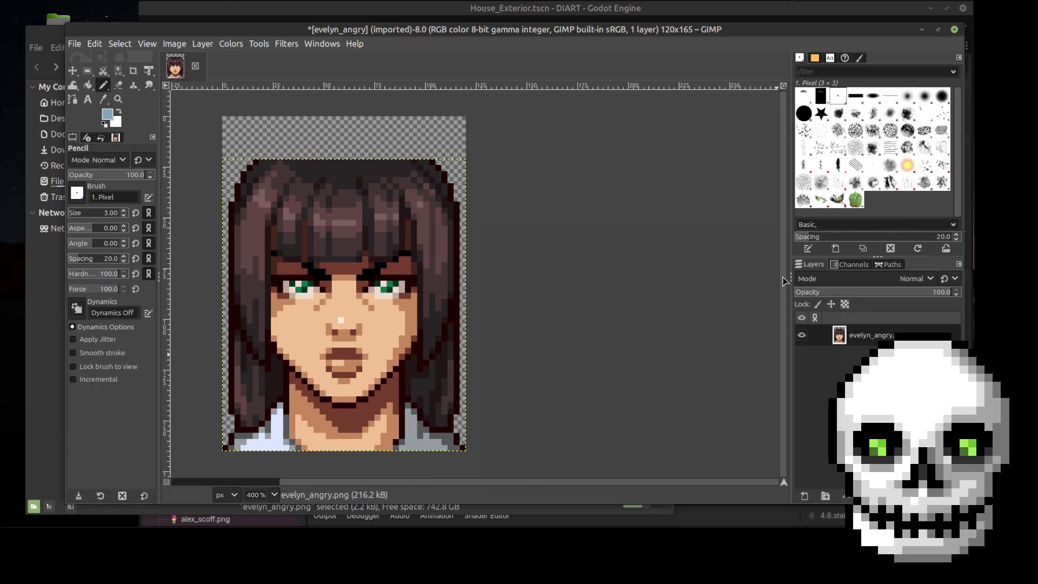
Add a new layer named edits and sample the dark hair colour from the portrait
left_click(804, 495)
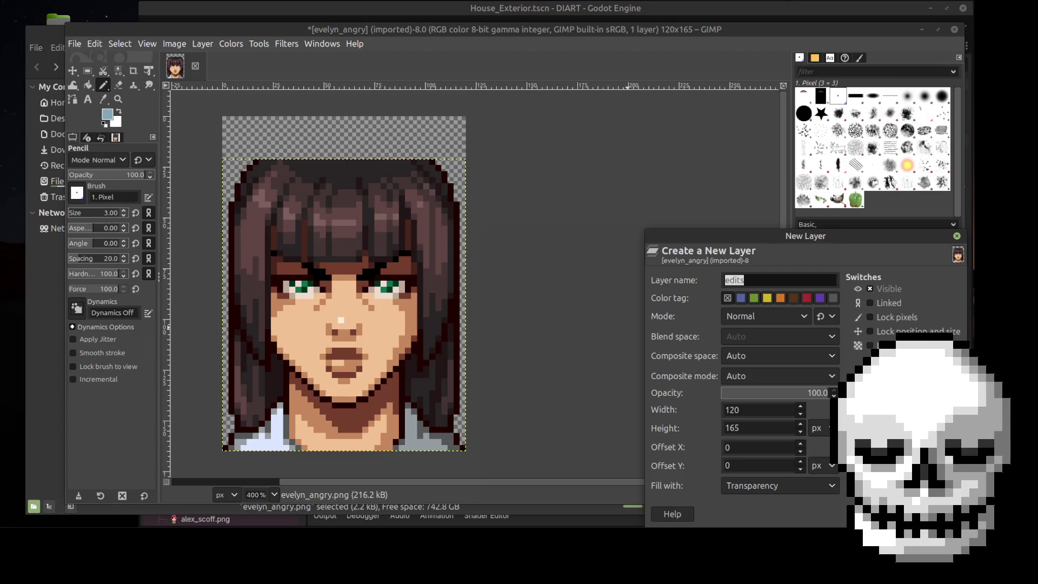
key("Return")
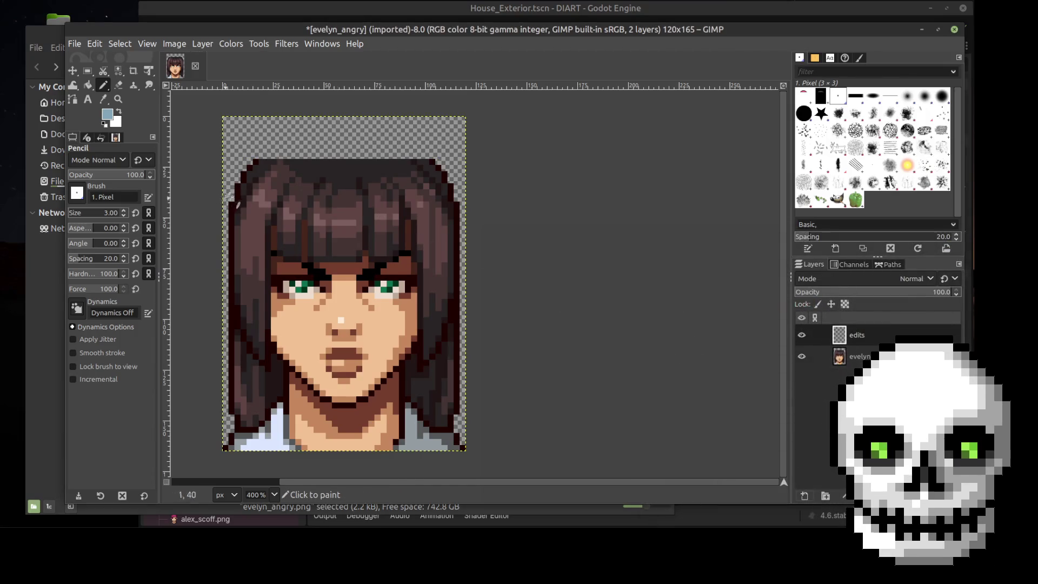
scroll(244, 189, "up", 2, "ctrl")
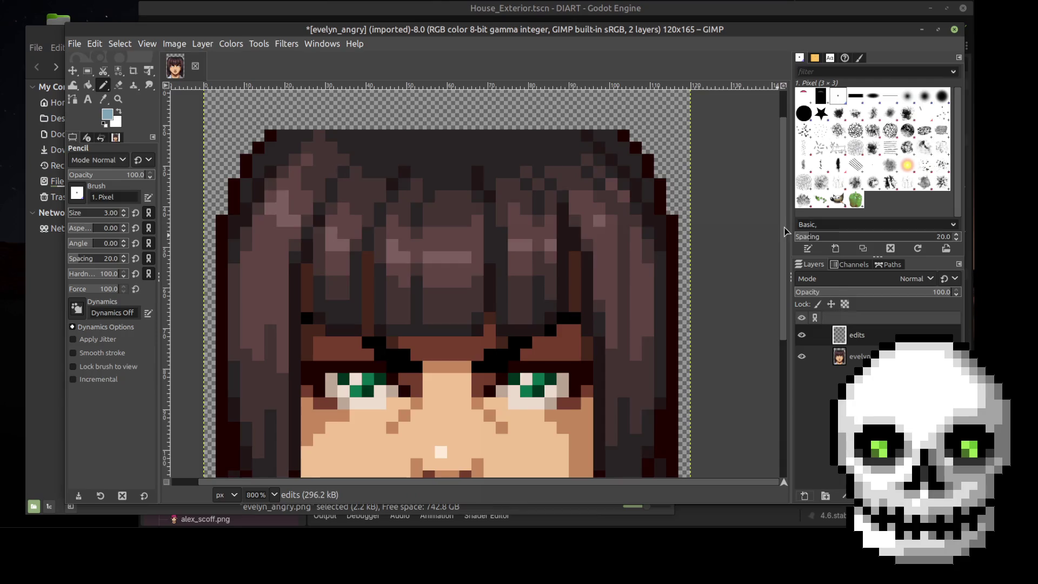
scroll(783, 234, "up", 2)
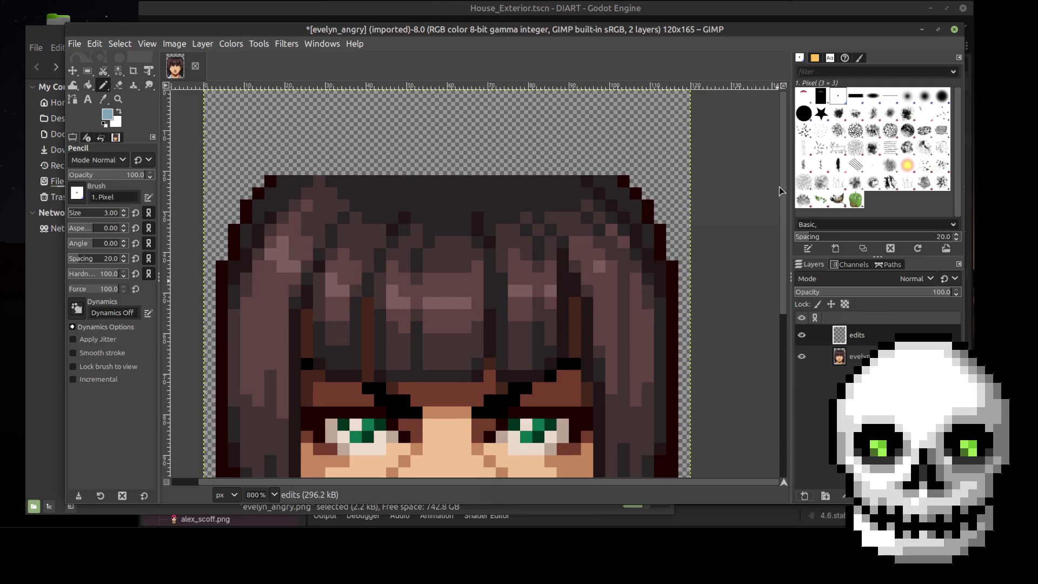
left_click(102, 99)
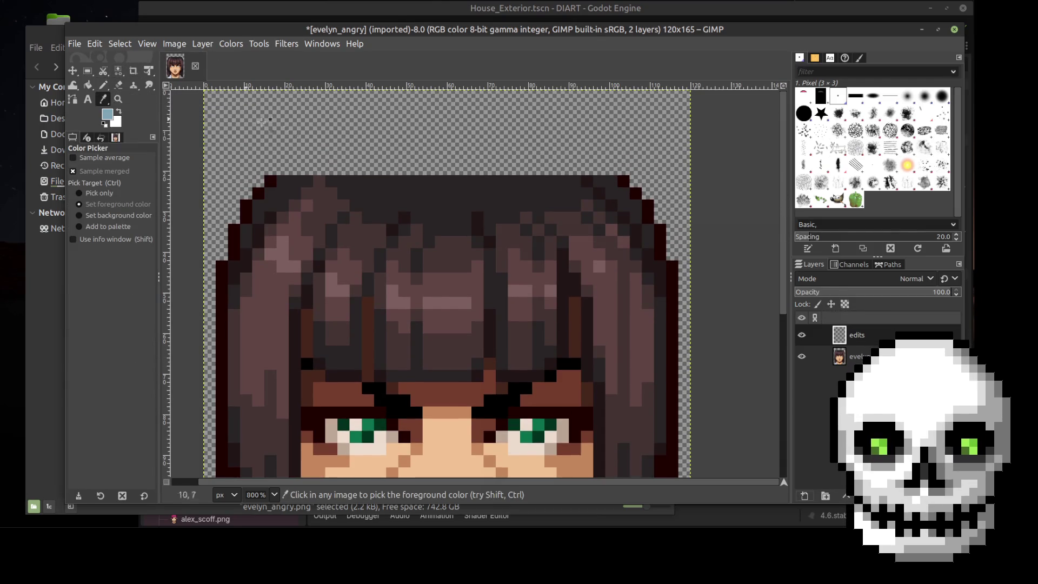
left_click(269, 178)
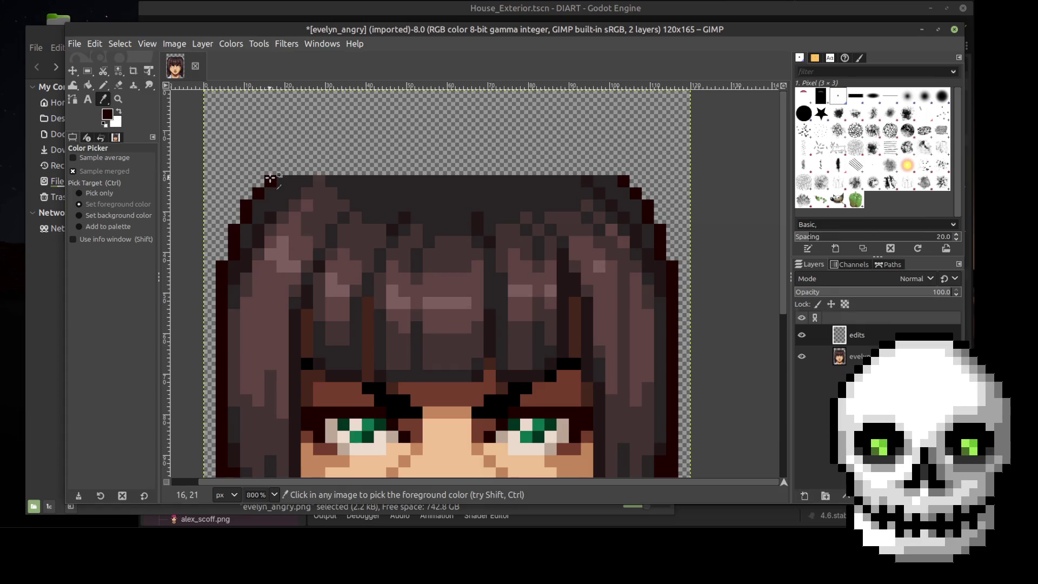
key("n")
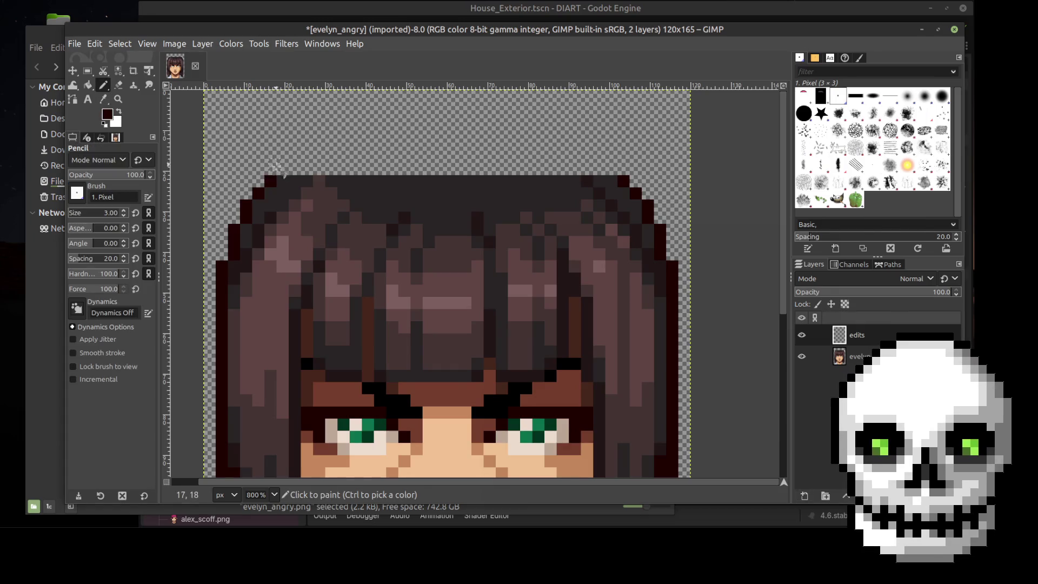
Draw dark pixel diagonals rising from both sides of the hair toward the top band
left_click(282, 169)
left_click(610, 169)
left_click(598, 156)
left_click(586, 145)
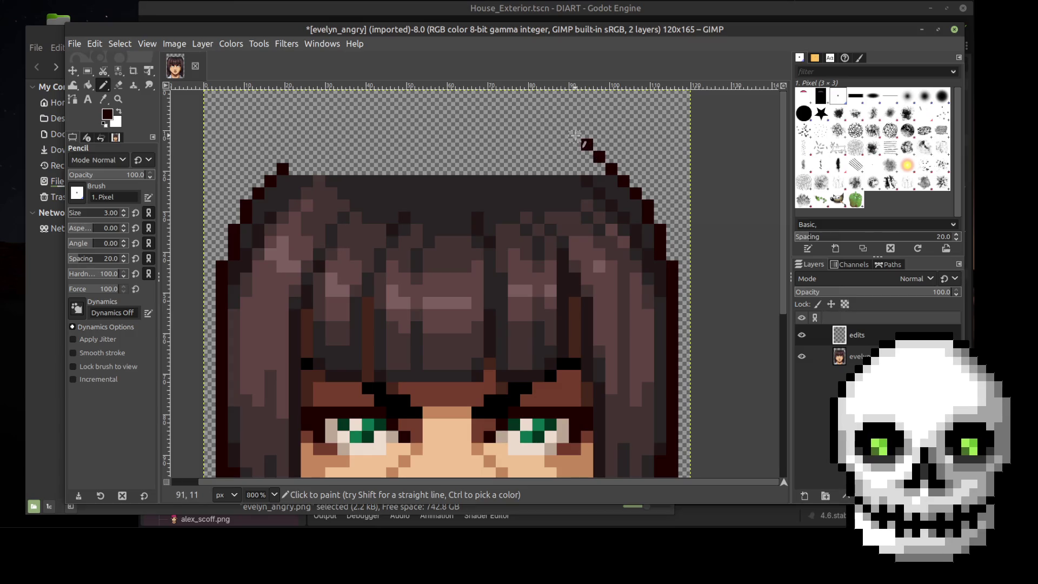
left_click(574, 132)
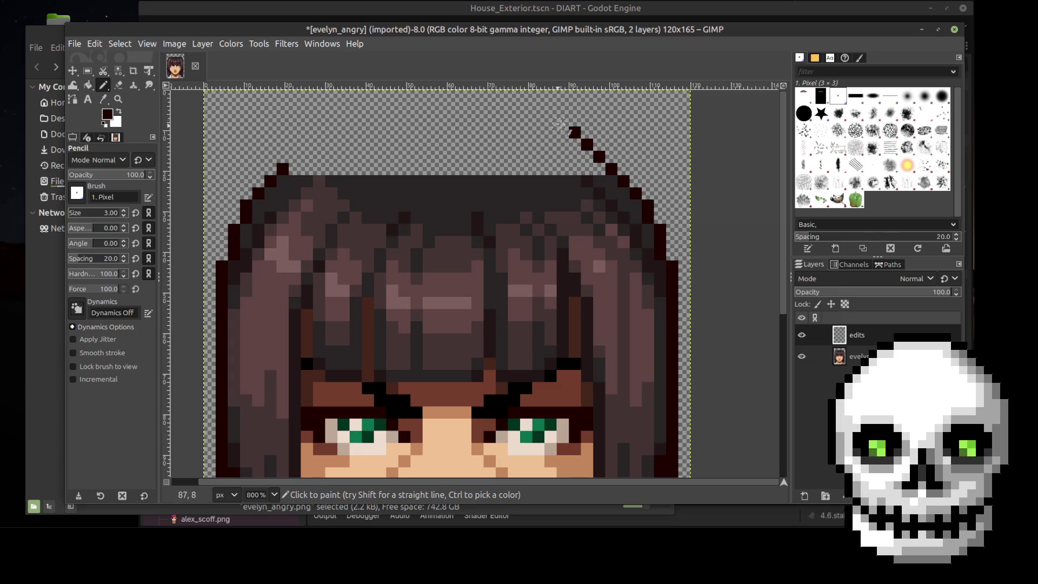
left_click(562, 119)
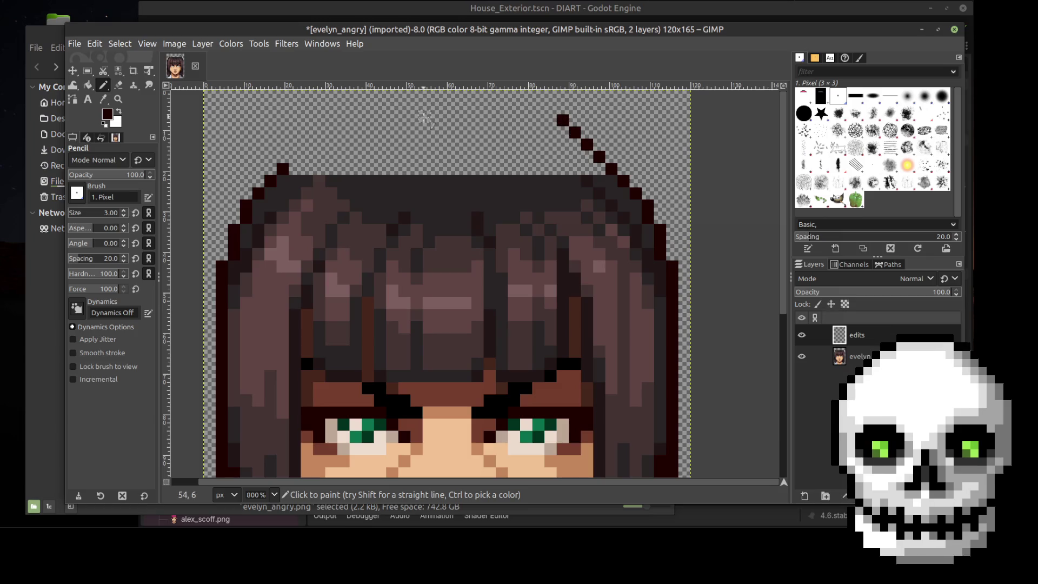
left_click(295, 156)
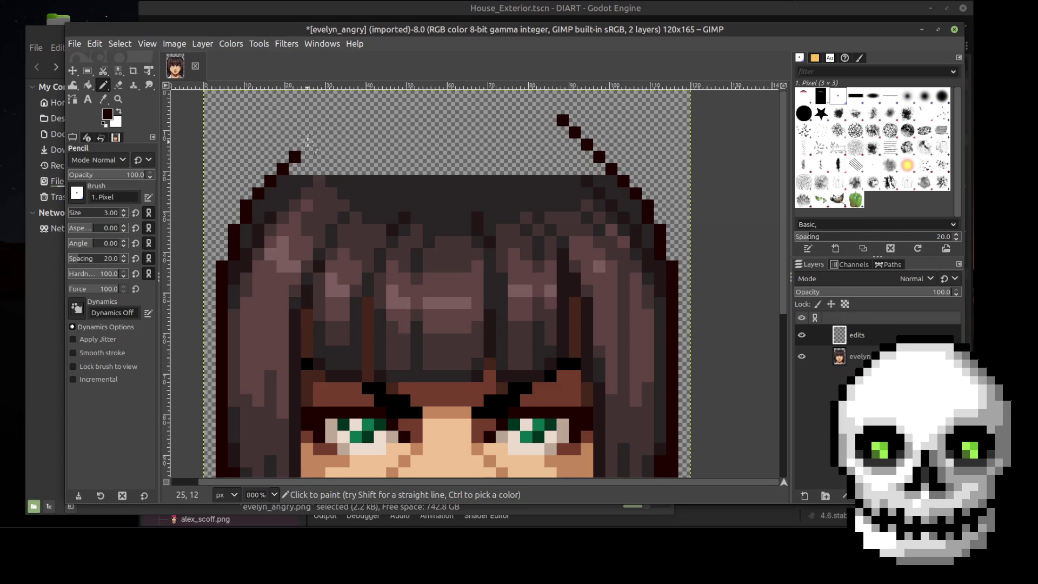
left_click(307, 144)
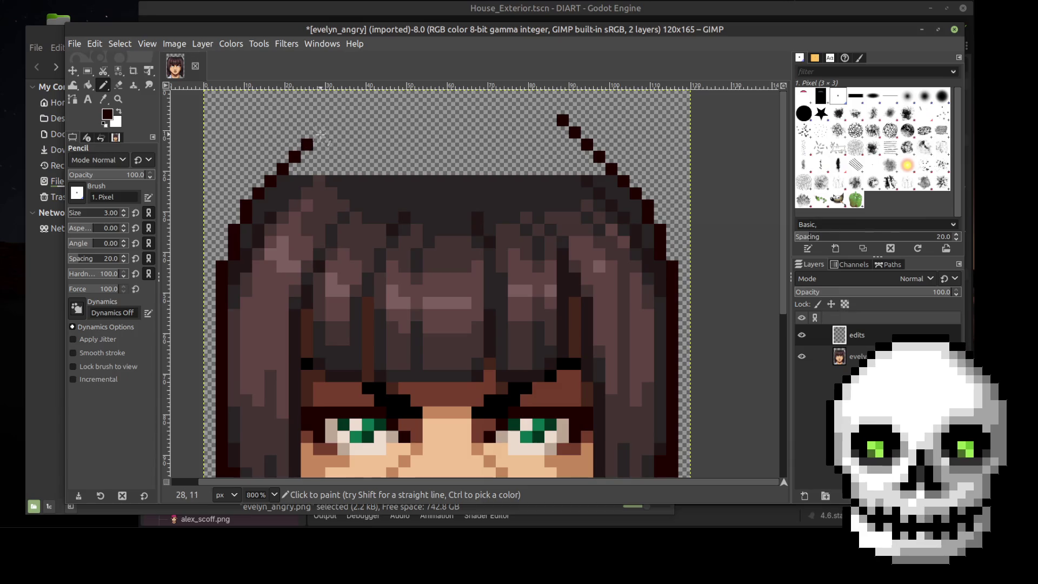
left_click(319, 133)
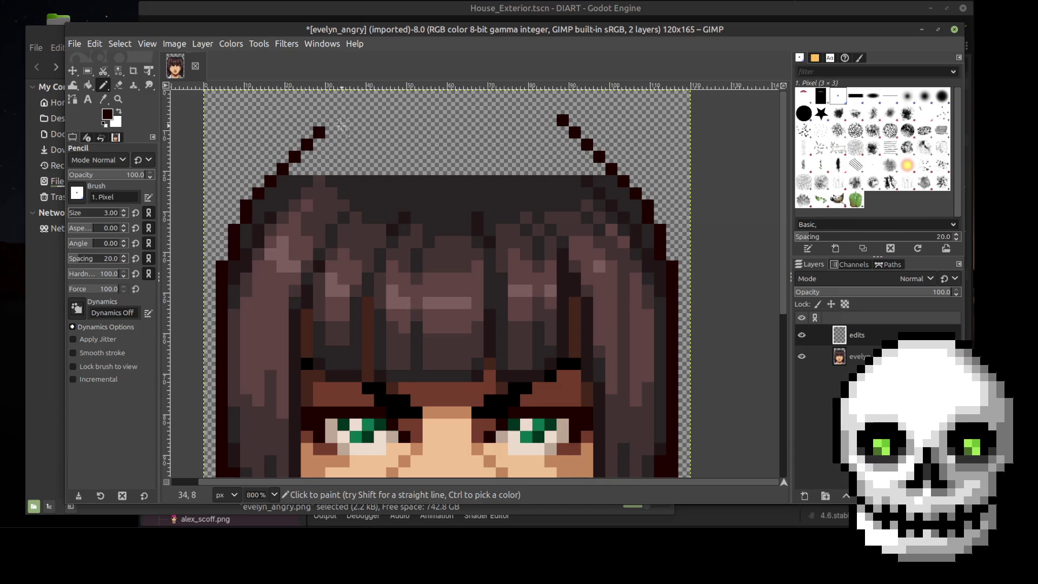
Join the diagonal tips with two horizontal dark lines forming the cap top
left_click(331, 120)
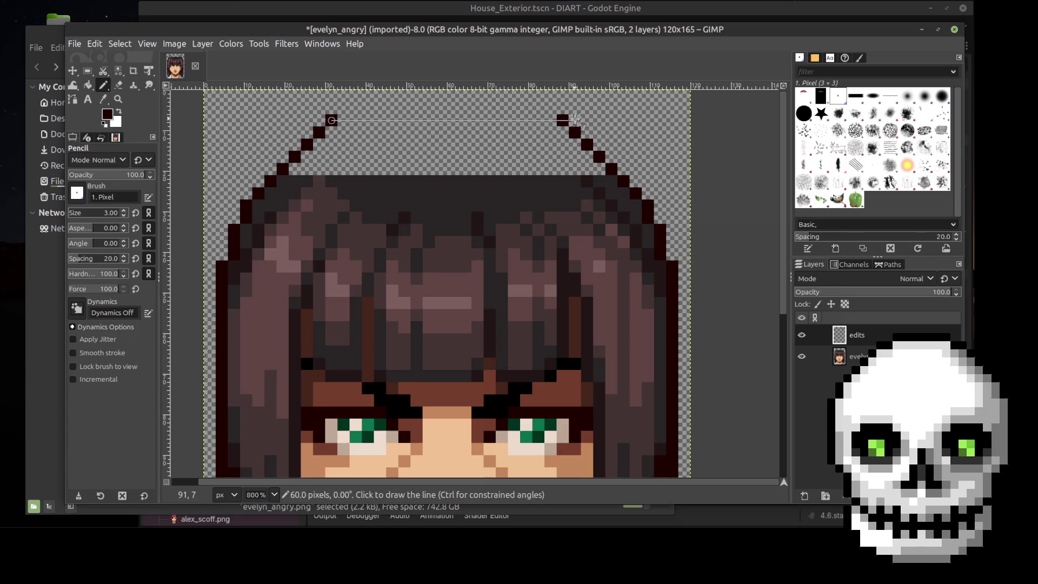
left_click(555, 120, "shift")
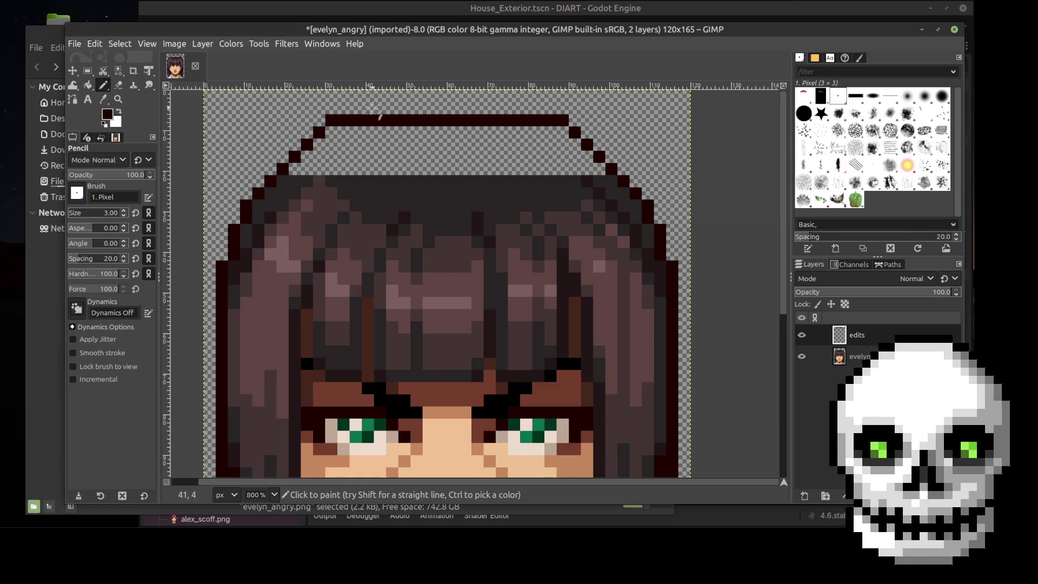
left_click(356, 108)
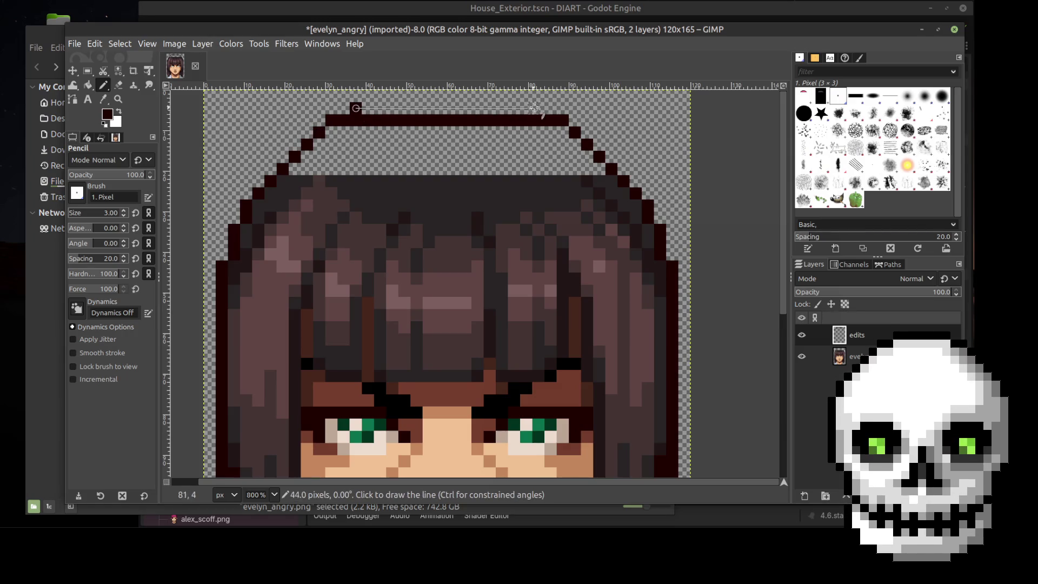
left_click(542, 108, "shift")
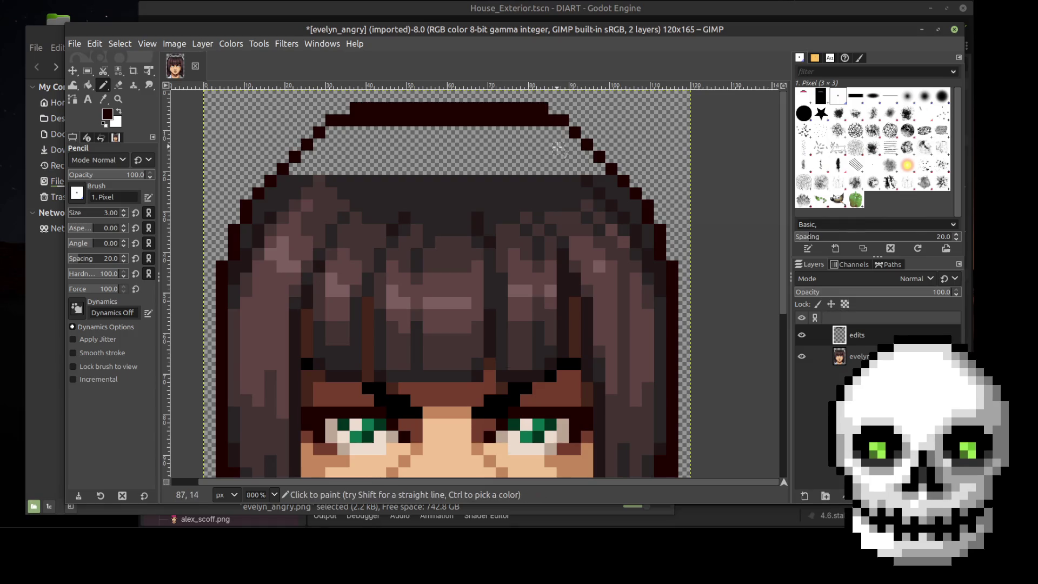
scroll(562, 152, "down", 1)
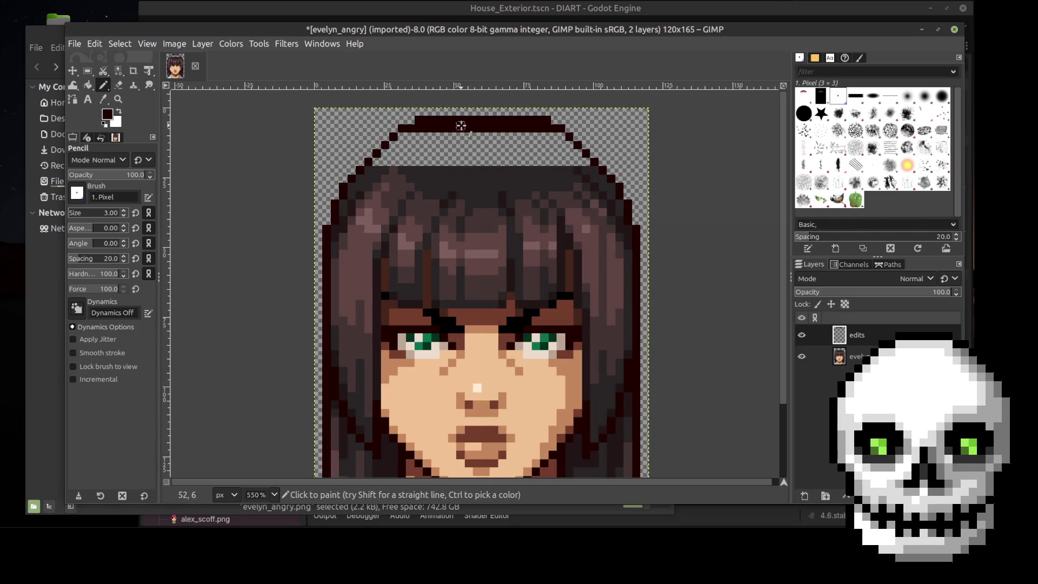
Draw the cap's topmost dark line across the top row of the canvas
scroll(459, 124, "up", 2)
left_click(399, 98)
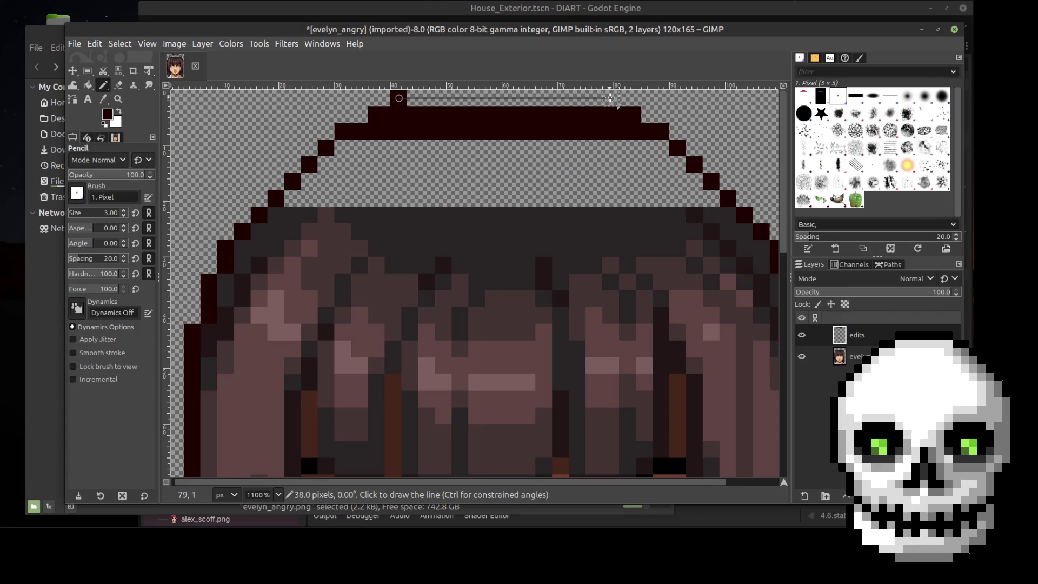
left_click(610, 98, "shift")
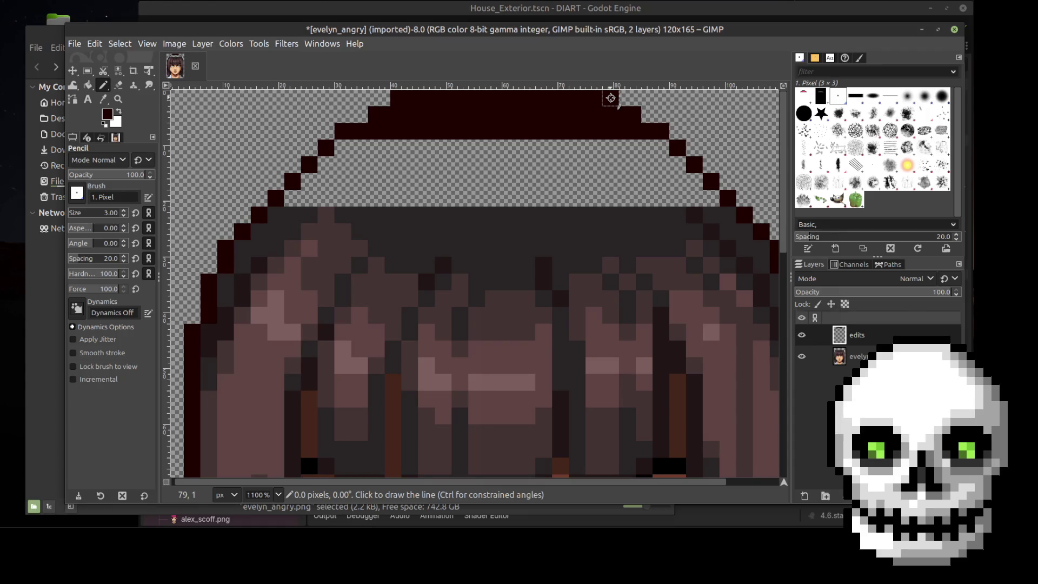
scroll(602, 148, "down", 3, "ctrl")
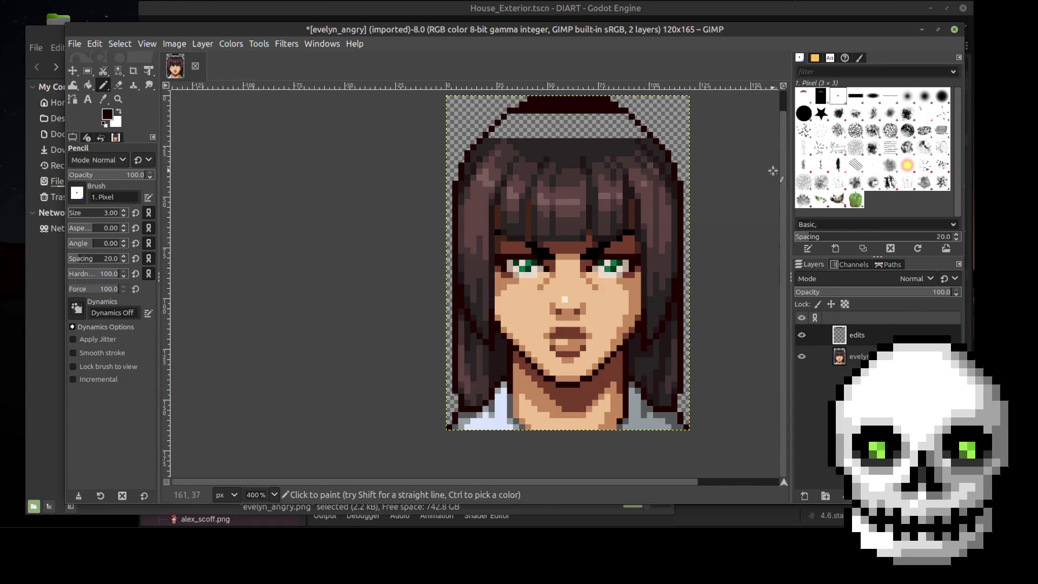
Add a dark pixel to the cap outline and bring up Export Image for evelyn_angry.png
key("ctrl")
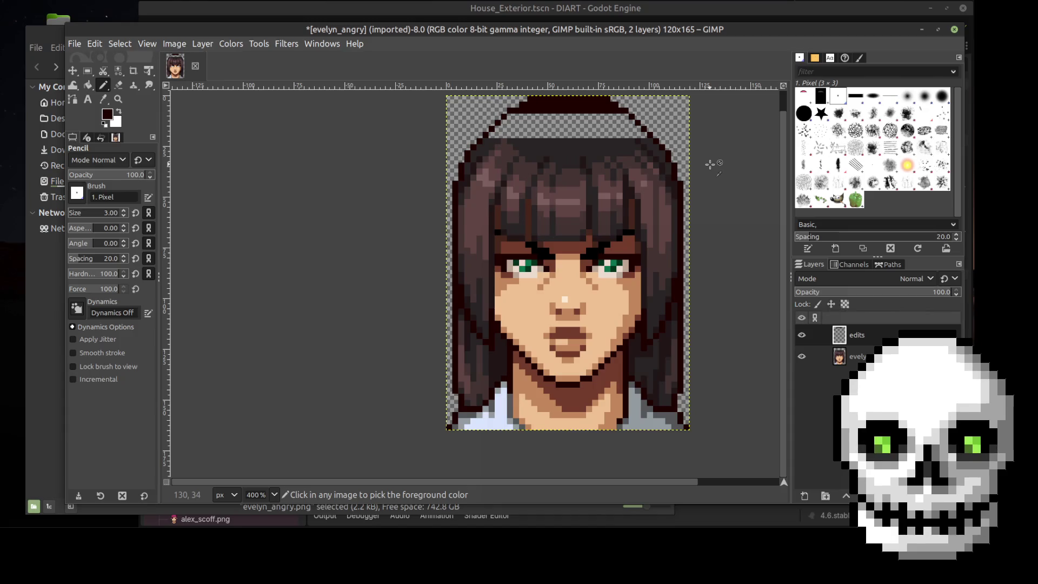
scroll(710, 164, "up", 2, "ctrl")
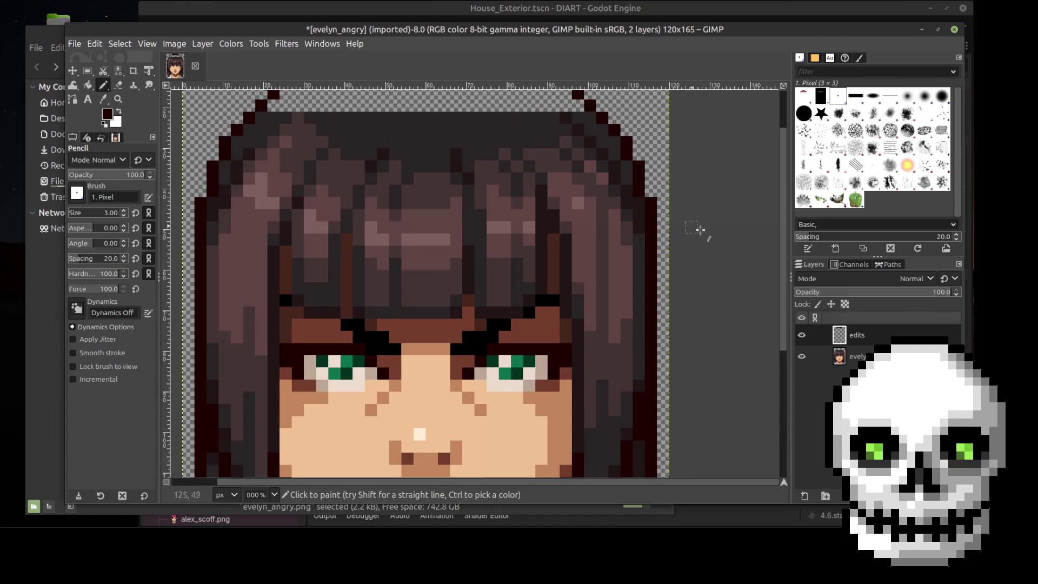
scroll(776, 205, "up", 2)
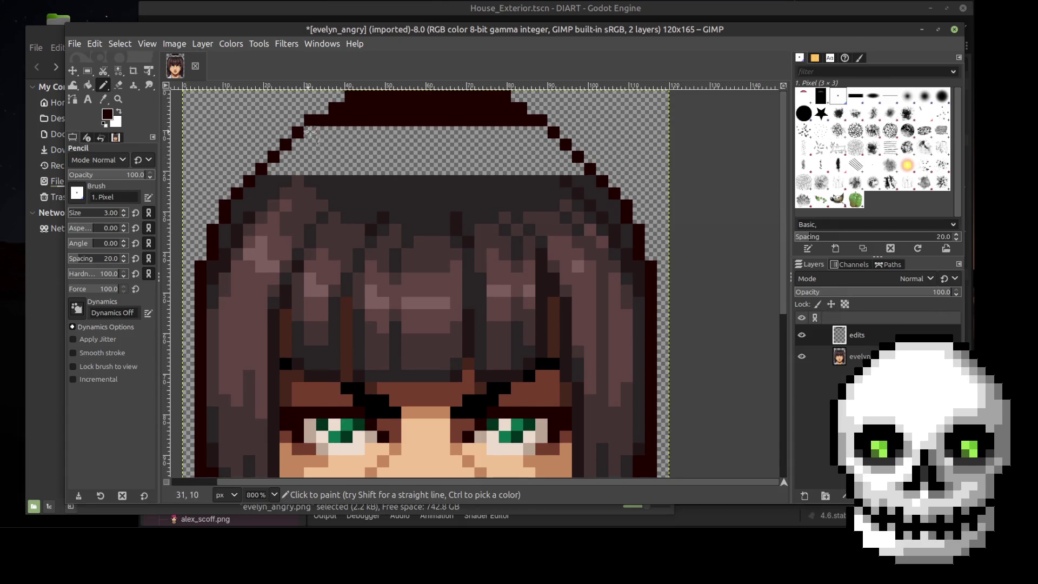
left_click(542, 132)
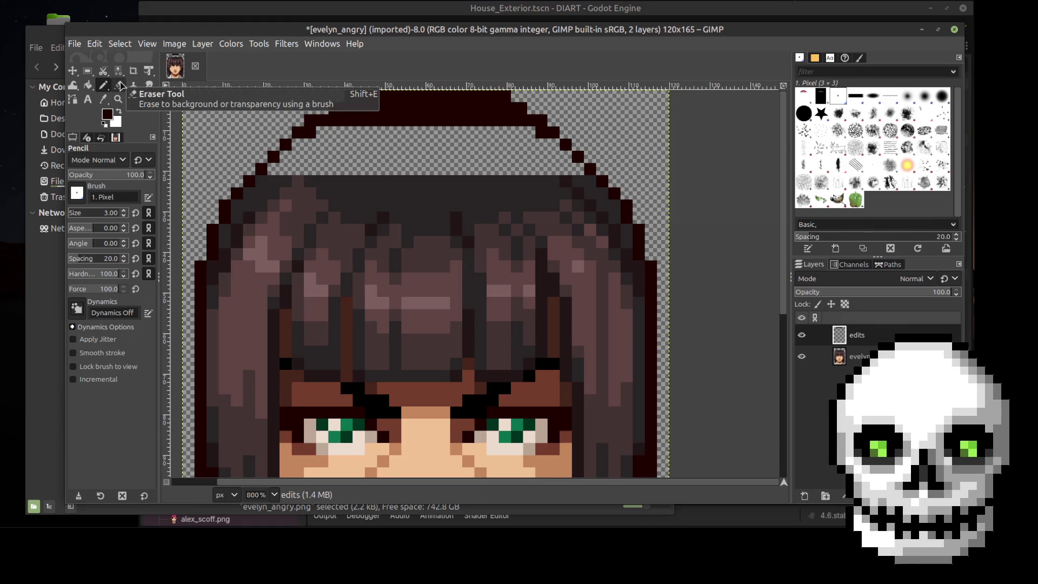
key("ctrl+shift+e")
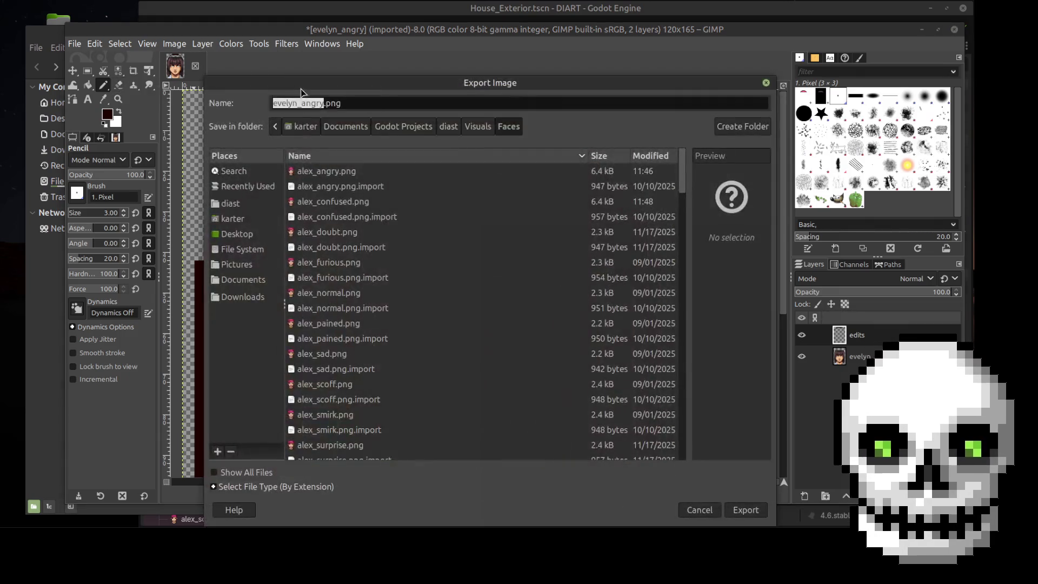
Cancel the export and erase a stray pixel and the corner blocks of the cap top
left_click(696, 511)
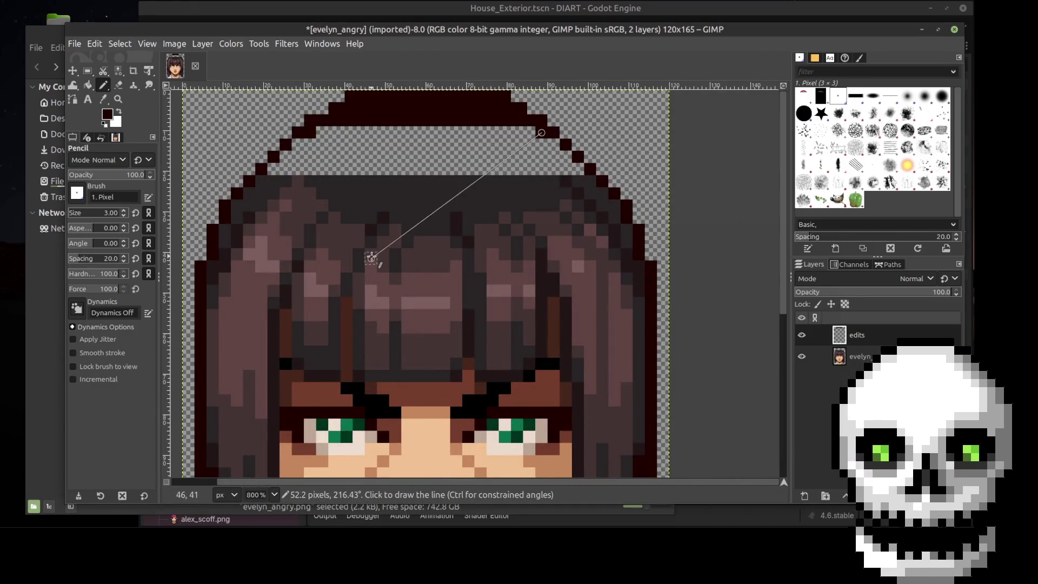
key("shift+e")
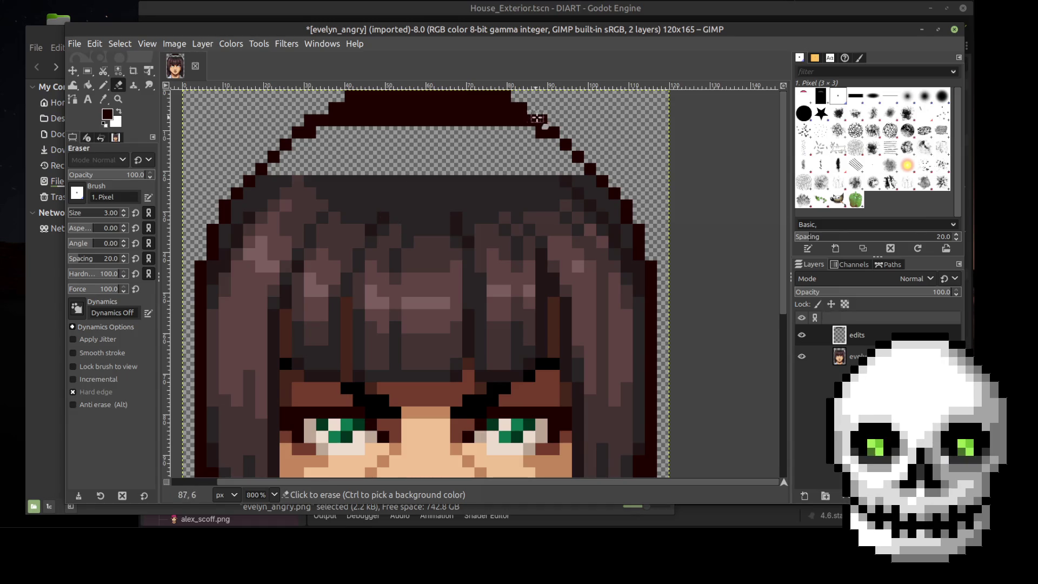
left_click(309, 120)
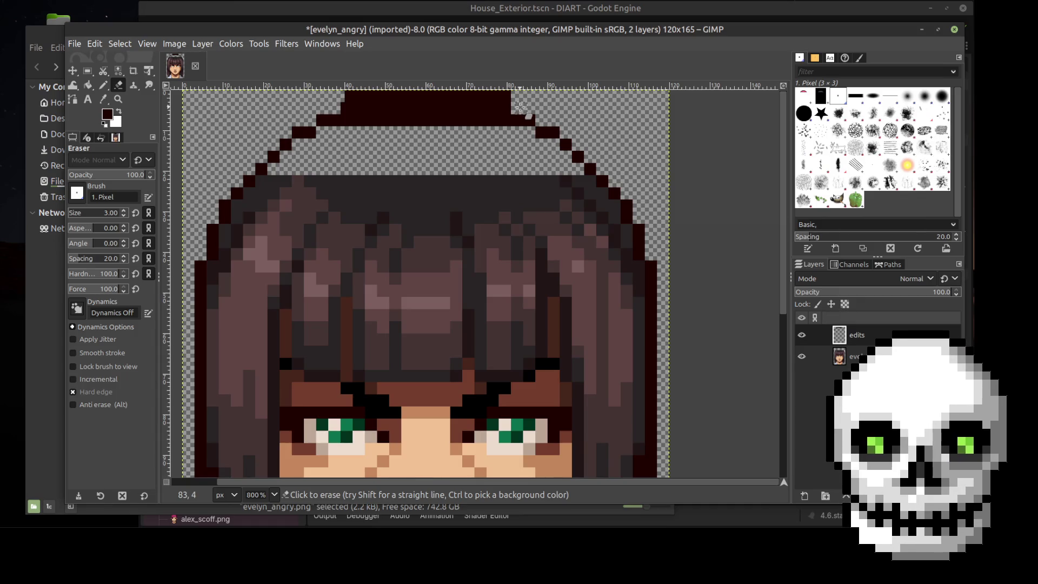
left_click(350, 96)
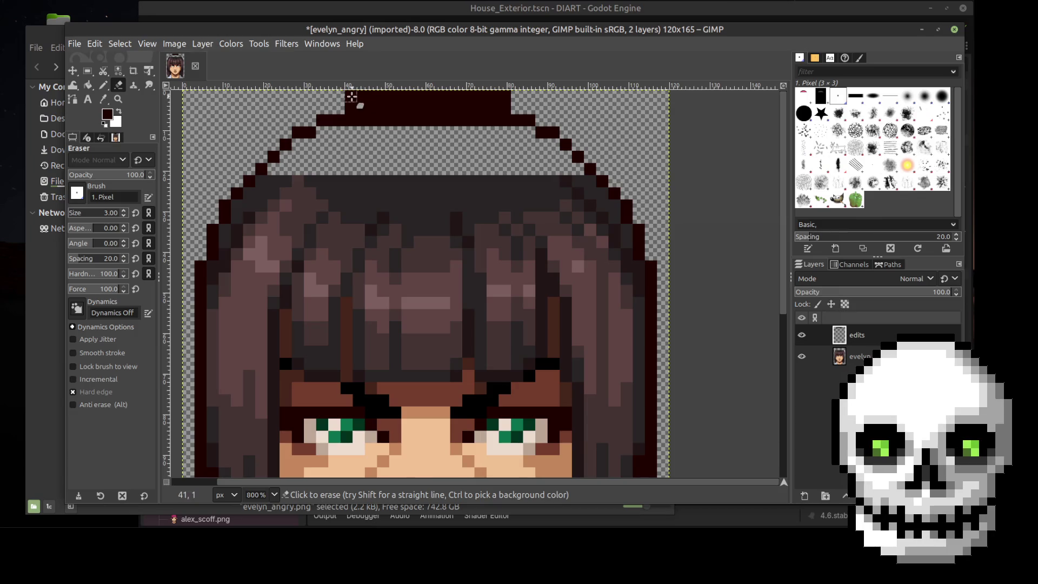
left_click(365, 96)
left_click(362, 96)
left_click_drag(363, 98, 465, 108)
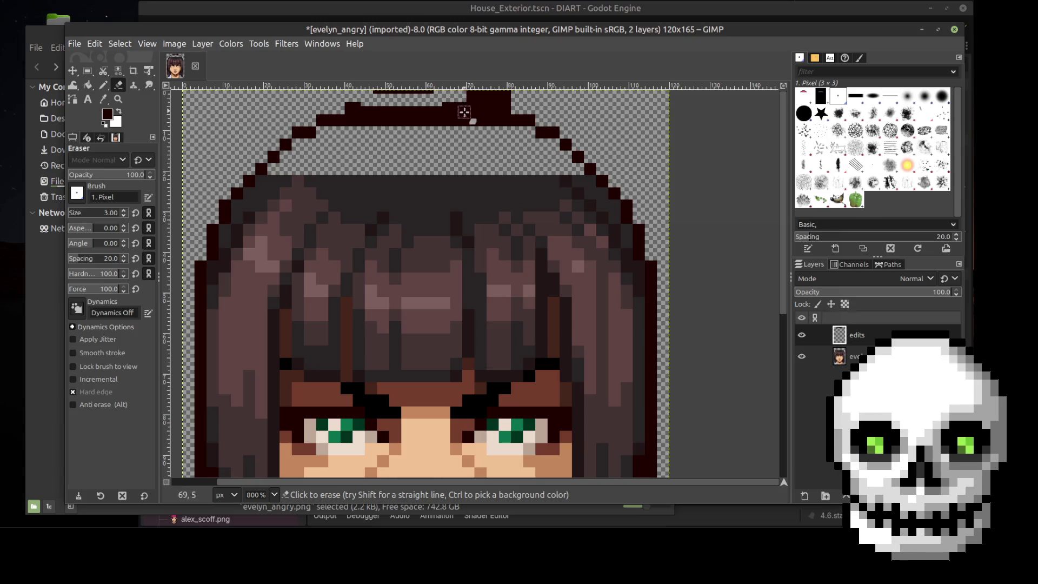
key("ctrl+z")
key("ctrl+z")
key("ctrl+z")
key("ctrl+z")
key("ctrl+z")
key("ctrl+z")
Show the image grid over the portrait
left_click(121, 48)
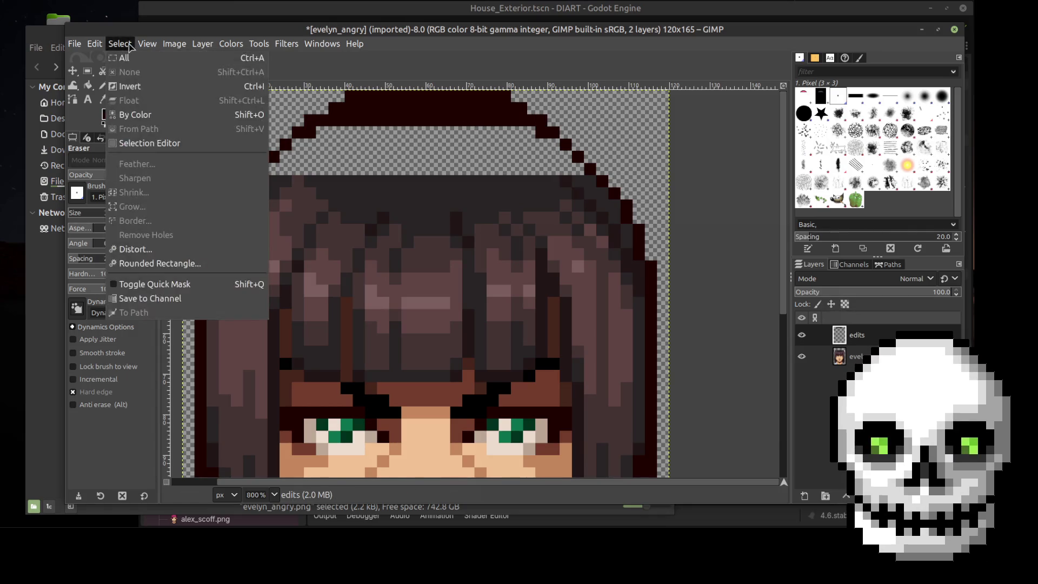
mouse_move(147, 44)
left_click(161, 292)
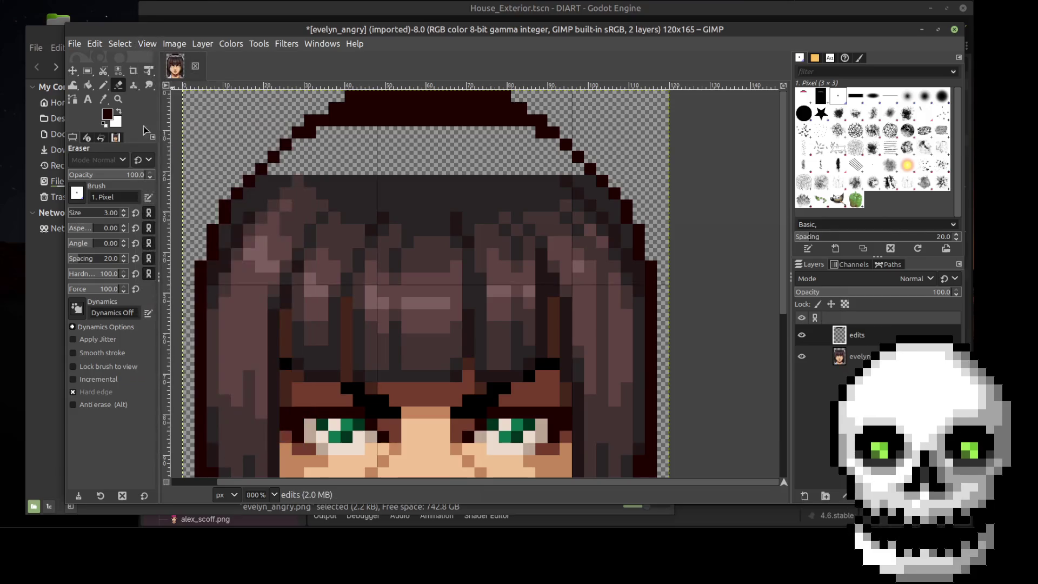
Enable Snap to Grid and set the grid spacing to 3 px in both directions
left_click(156, 46)
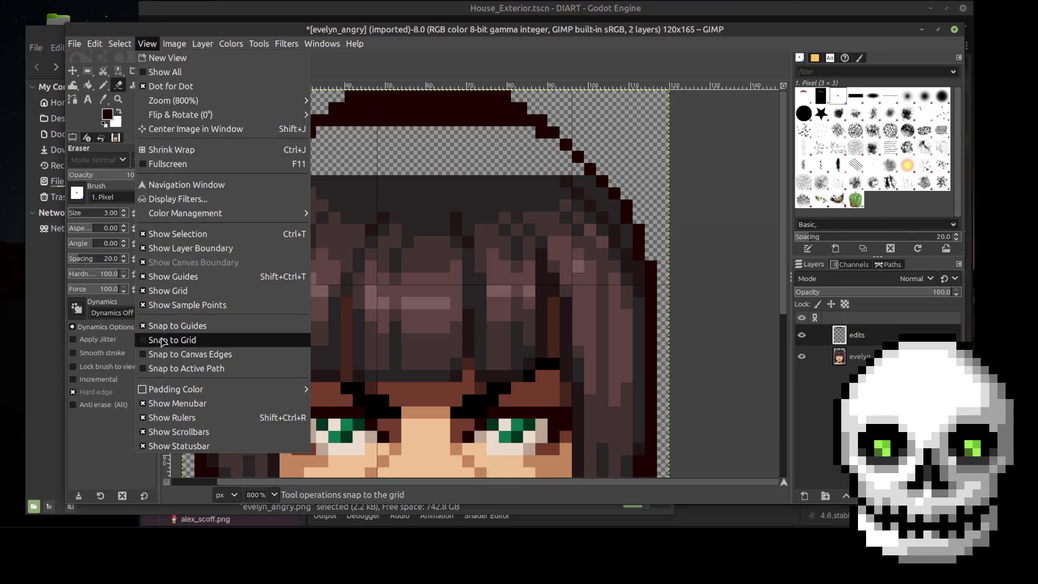
left_click(162, 340)
left_click(170, 46)
left_click(210, 336)
left_click_drag(439, 277, 416, 274)
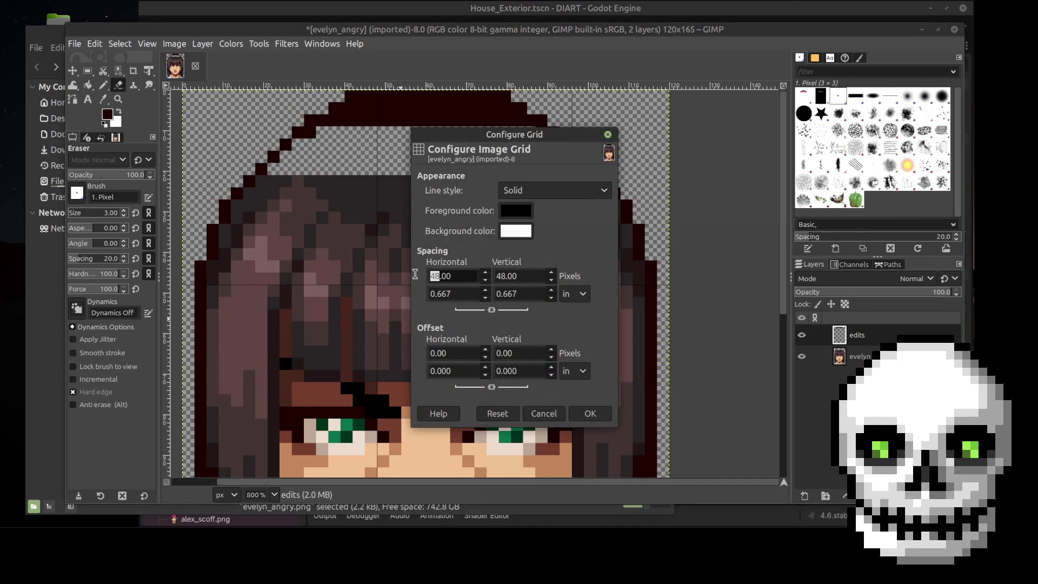
type("3")
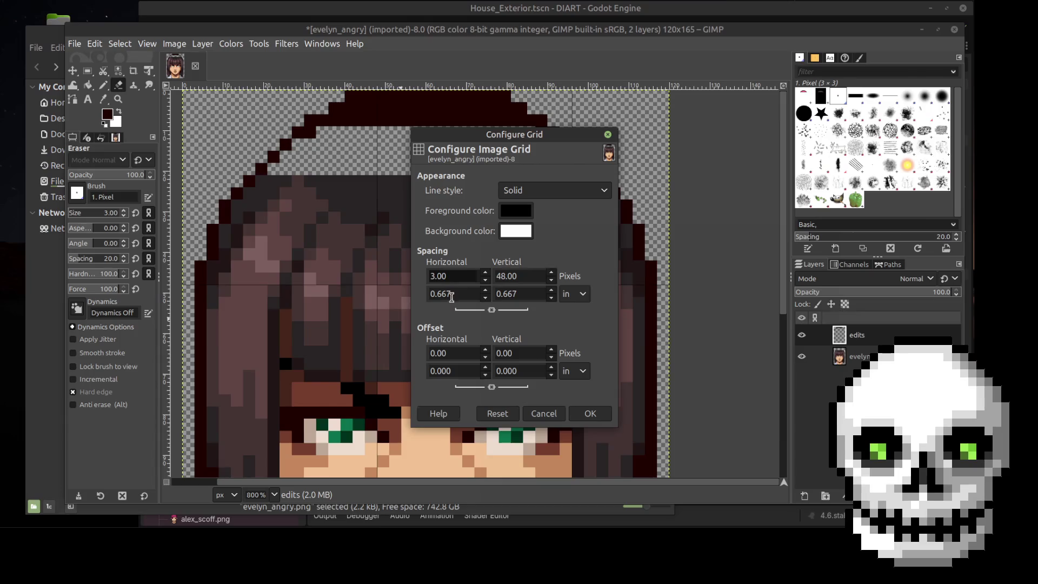
left_click(453, 294)
left_click(590, 413)
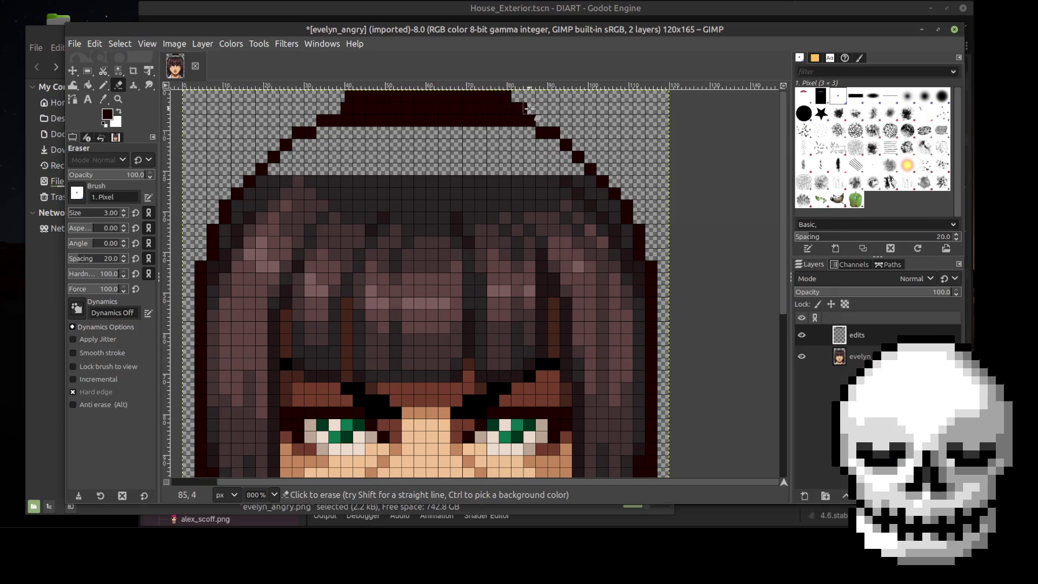
Erase the cap's two solid dark top rows with straight eraser lines
left_click(508, 96)
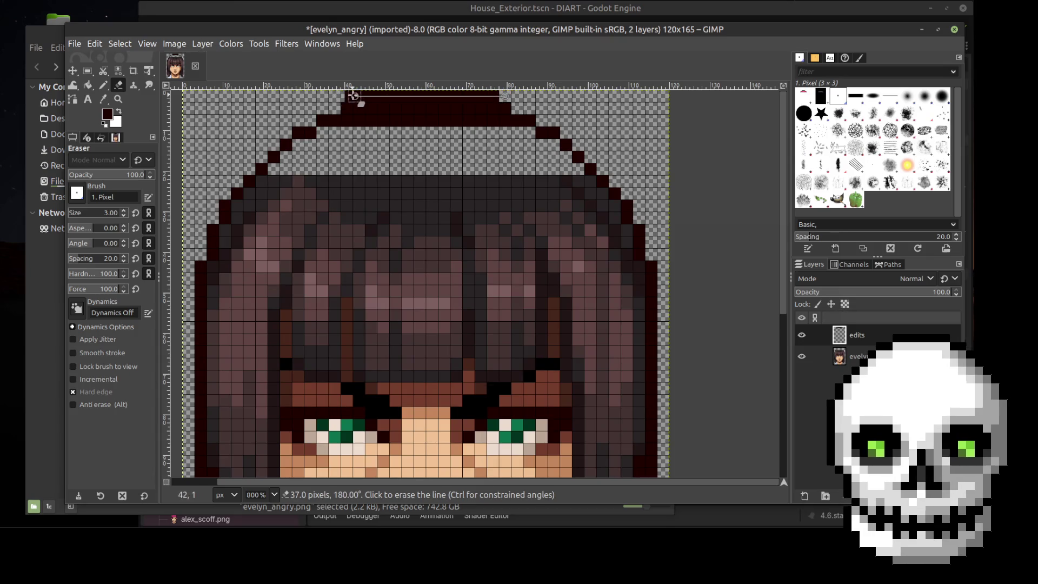
left_click(343, 97)
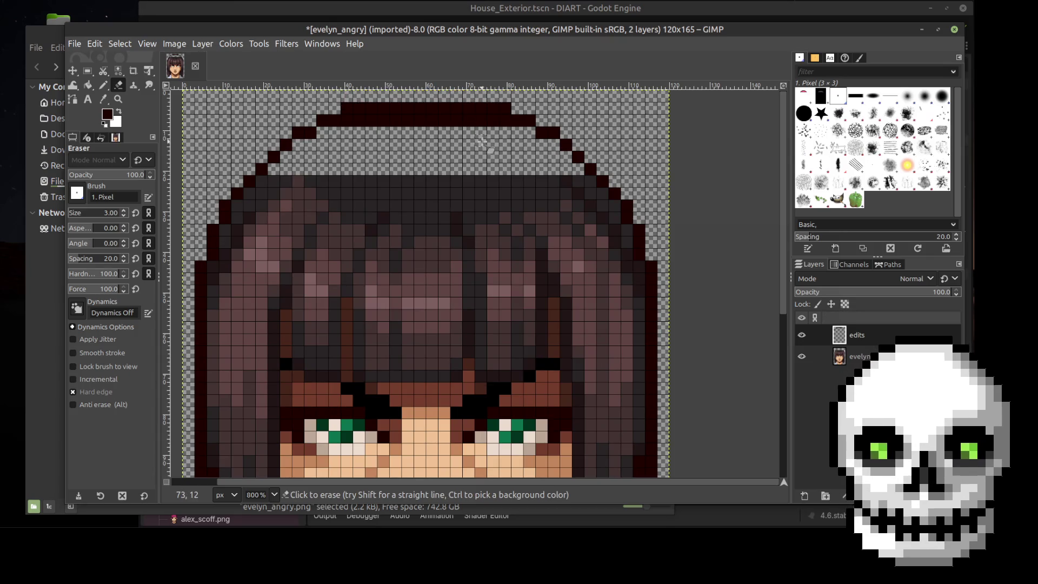
left_click(503, 120)
left_click(342, 121, "shift")
scroll(470, 162, "down", 3)
scroll(503, 169, "up", 3)
scroll(595, 179, "down", 4, "ctrl")
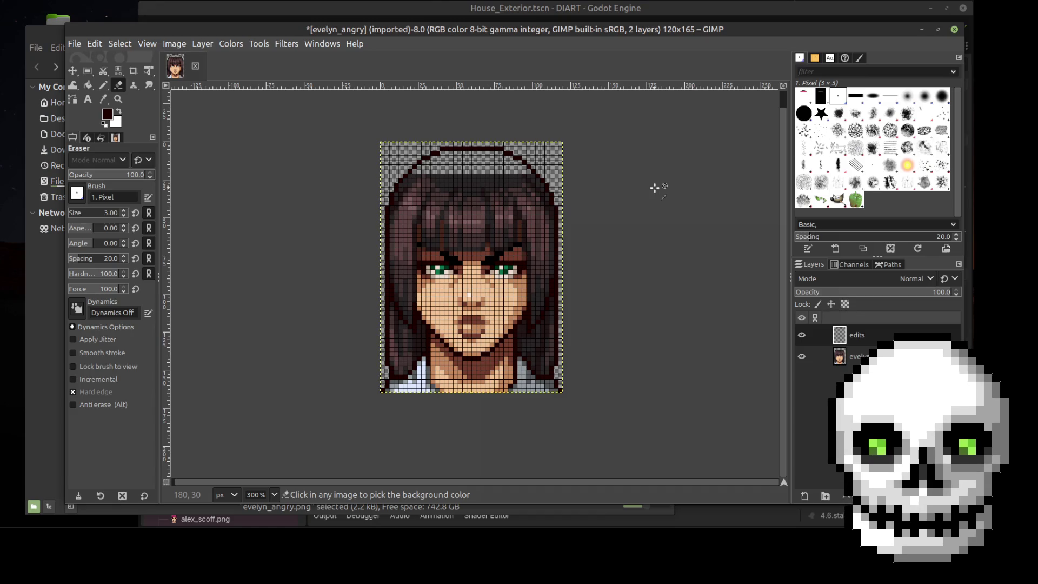
scroll(607, 197, "up", 3, "ctrl")
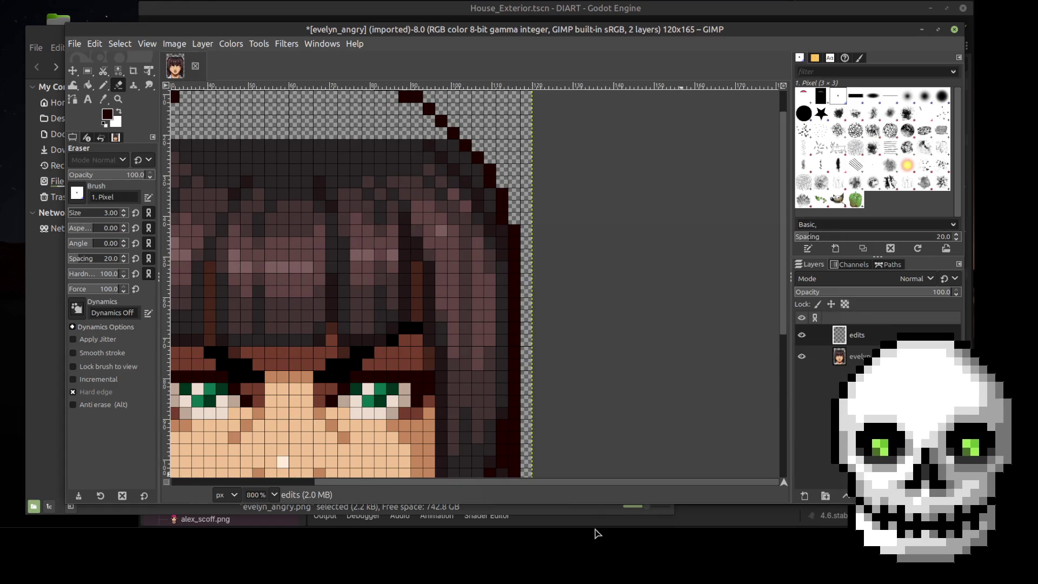
scroll(309, 201, "up", 1)
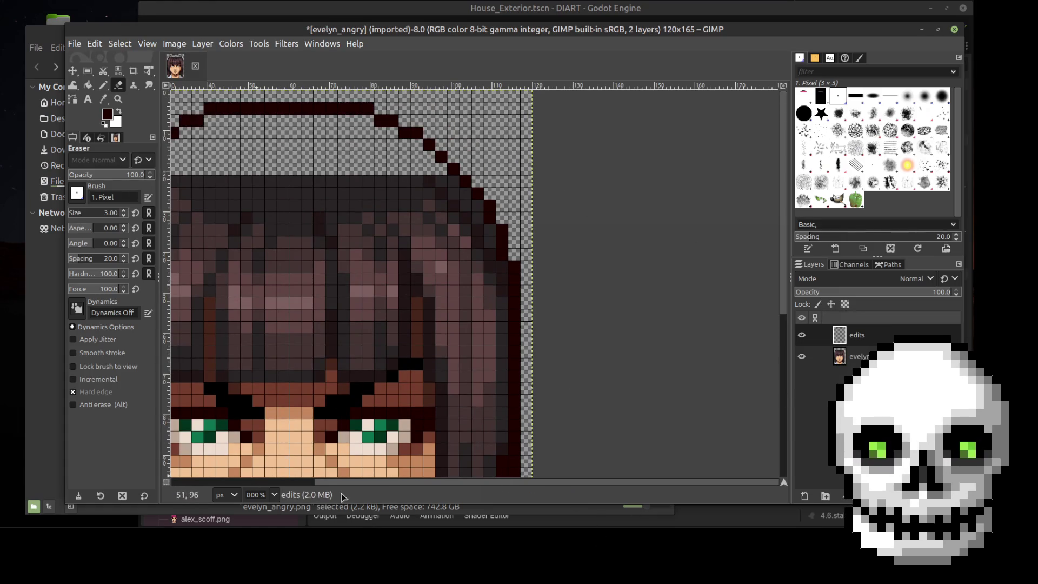
left_click_drag(355, 485, 289, 485)
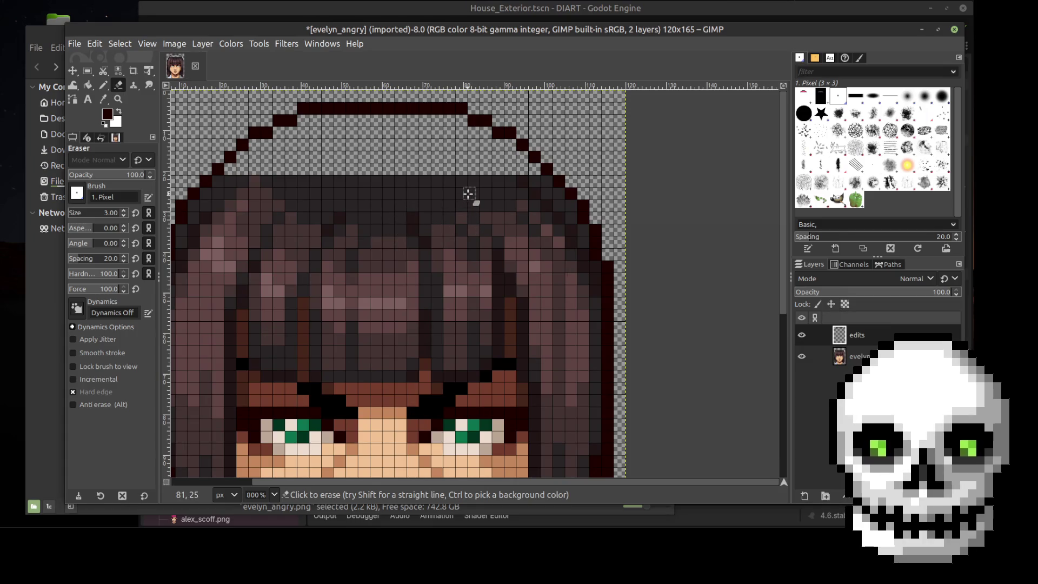
Add dark pixels to the cap outline, undoing a bucket fill that flooded the layer
key("o")
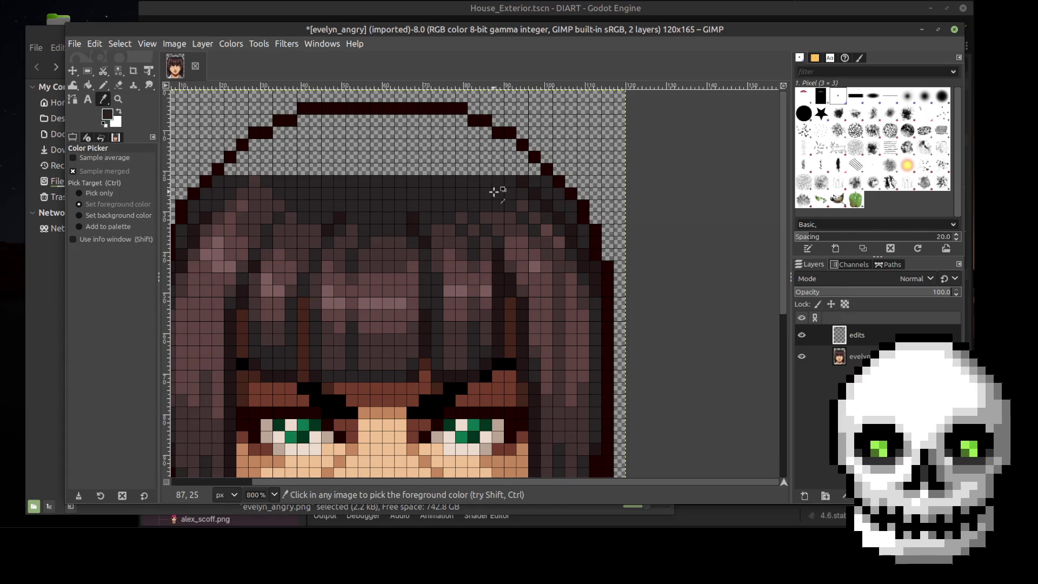
key("n")
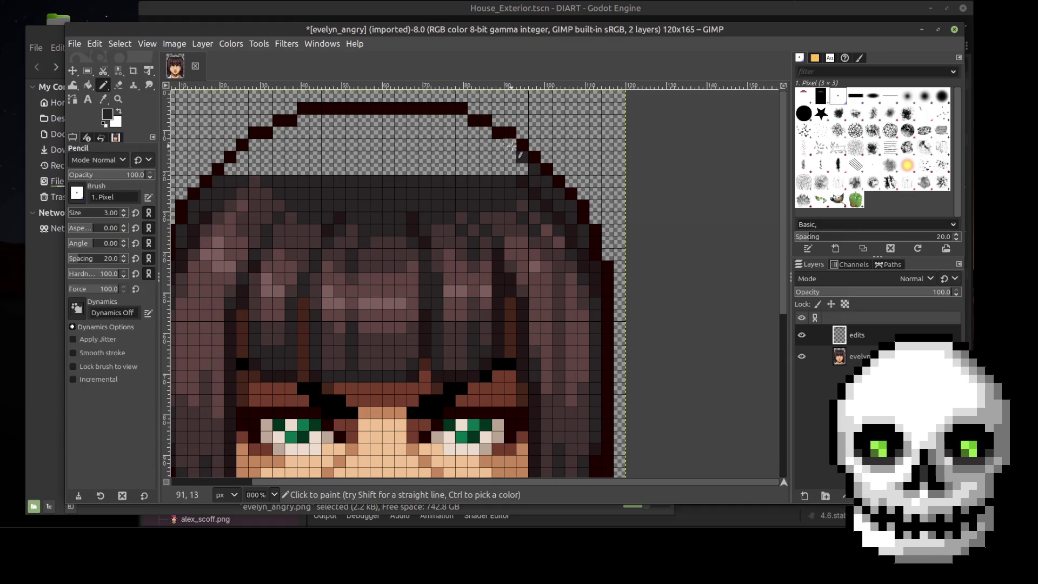
left_click(486, 133)
left_click(474, 133)
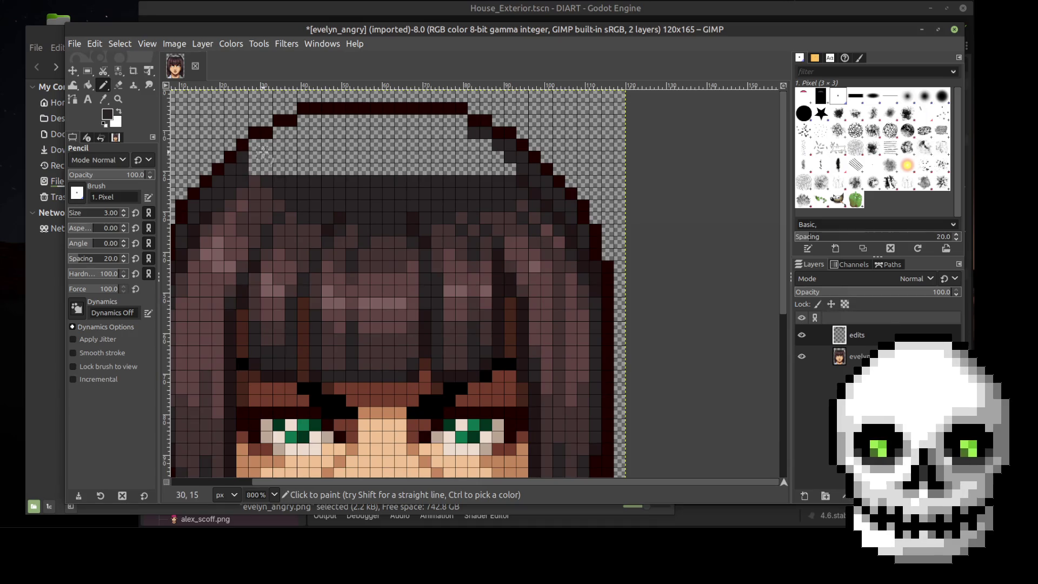
left_click(89, 85)
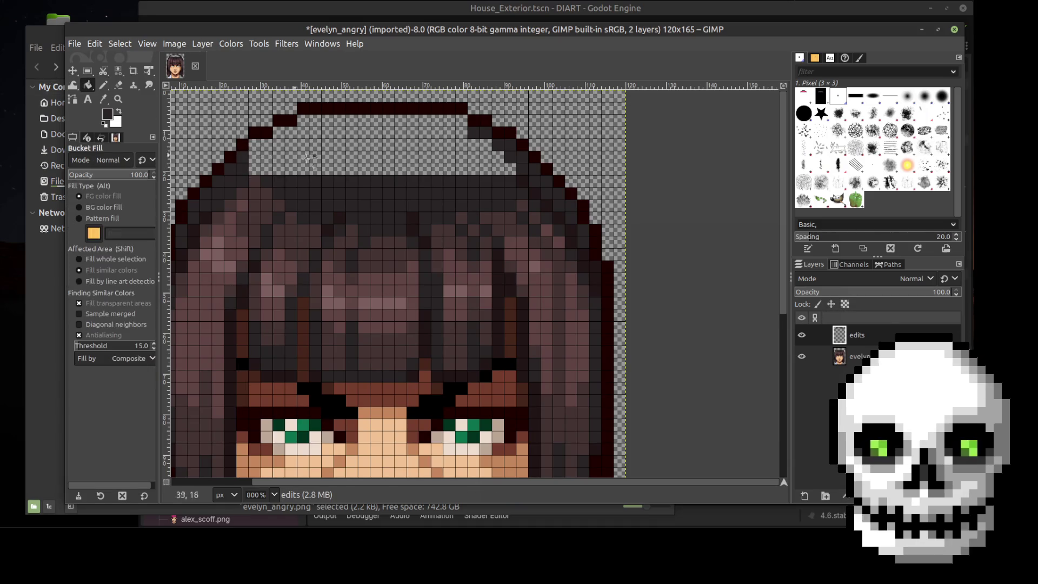
left_click(349, 155)
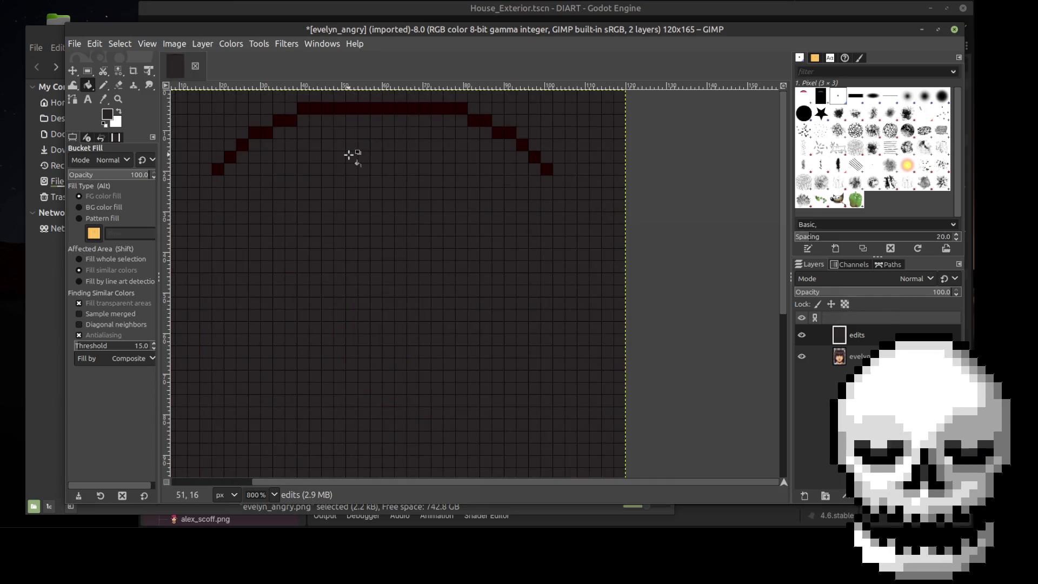
key("ctrl+z")
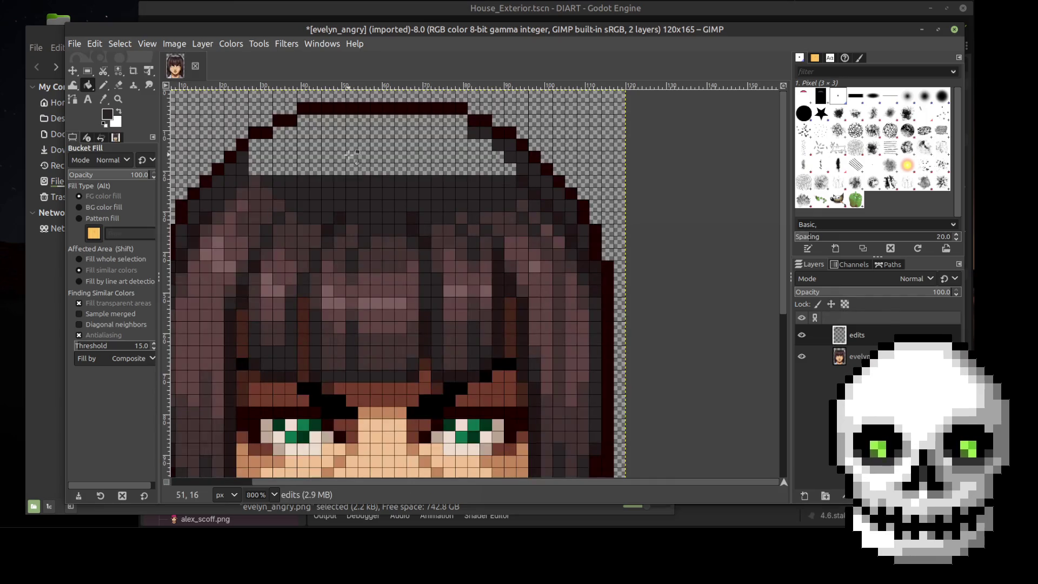
Close the cap with a dark row along the hair top and bucket-fill it dark
left_click(103, 85)
left_click(254, 170)
left_click(518, 169)
left_click(89, 85)
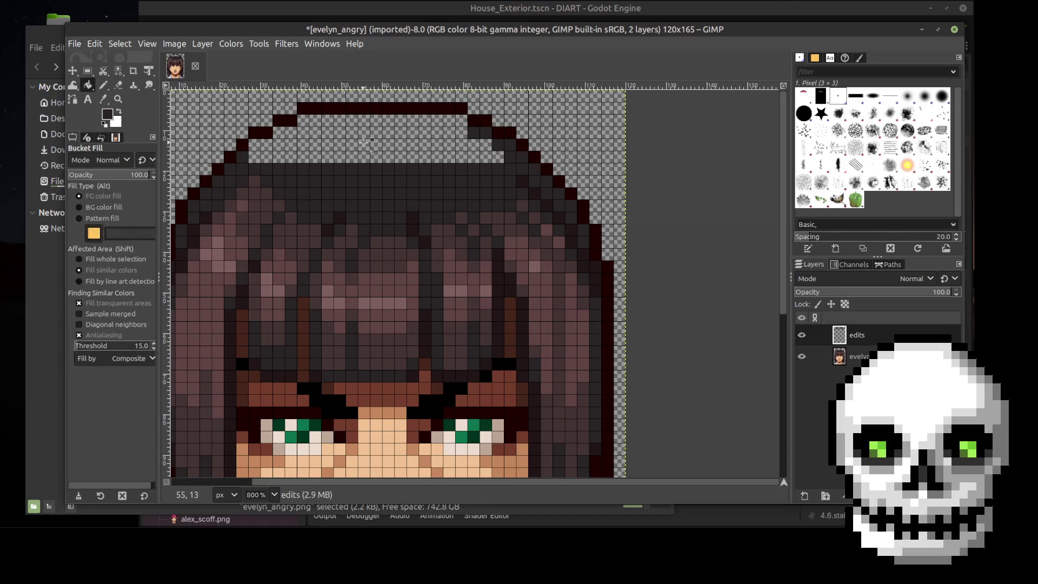
left_click(305, 127)
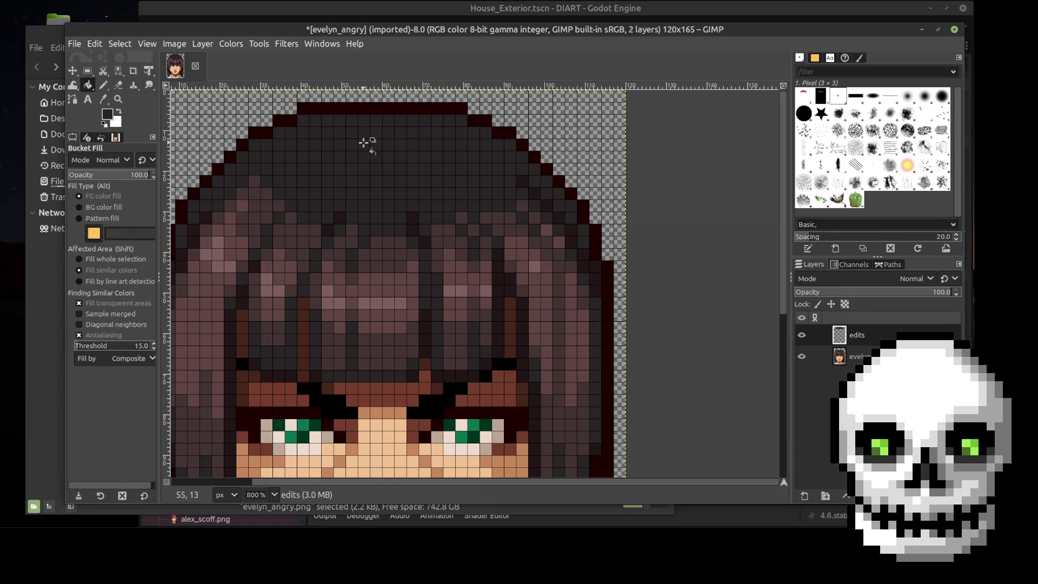
left_click(72, 70)
Toggle the edits layer on and off to compare it with the original hair
scroll(661, 236, "down", 2)
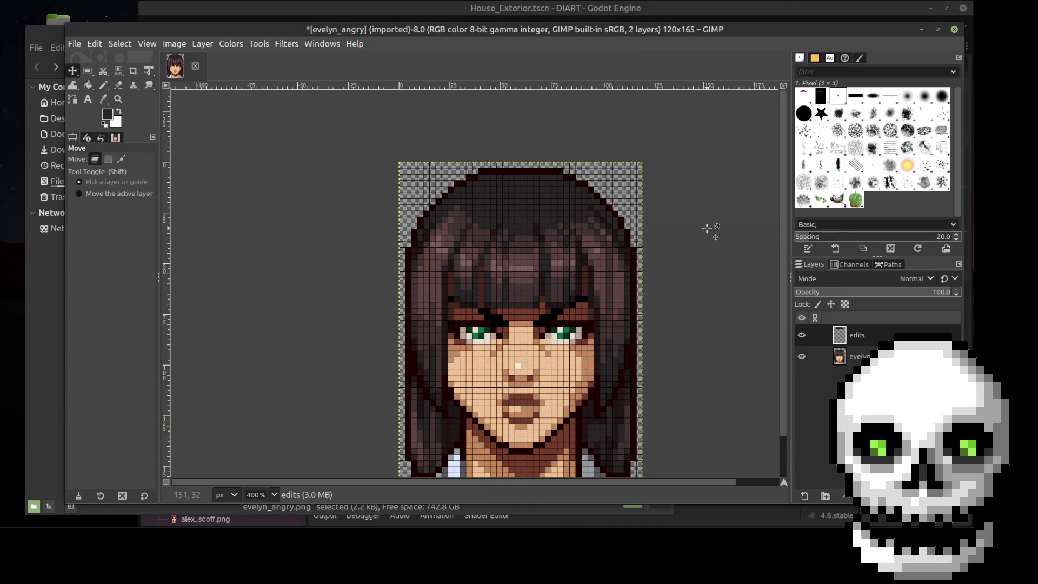
scroll(707, 229, "up", 2)
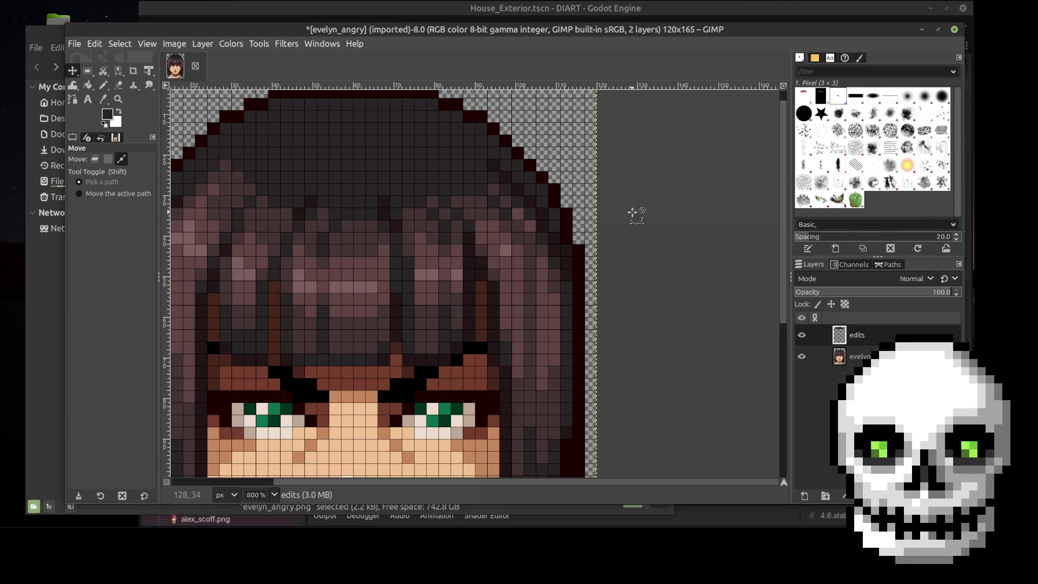
left_click(802, 335)
left_click(802, 335)
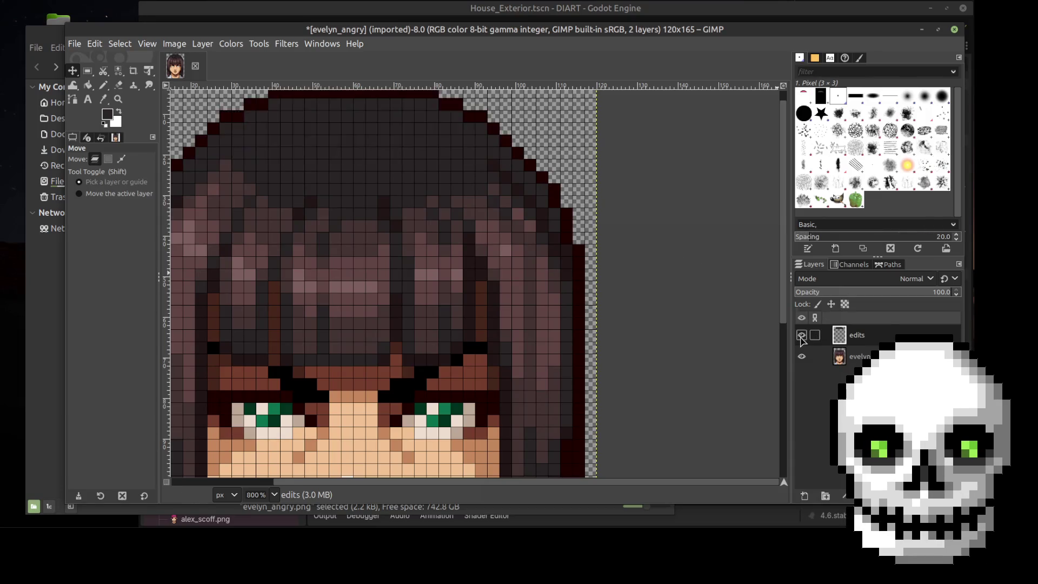
left_click(802, 335)
left_click(801, 335)
left_click(801, 335)
left_click(801, 335)
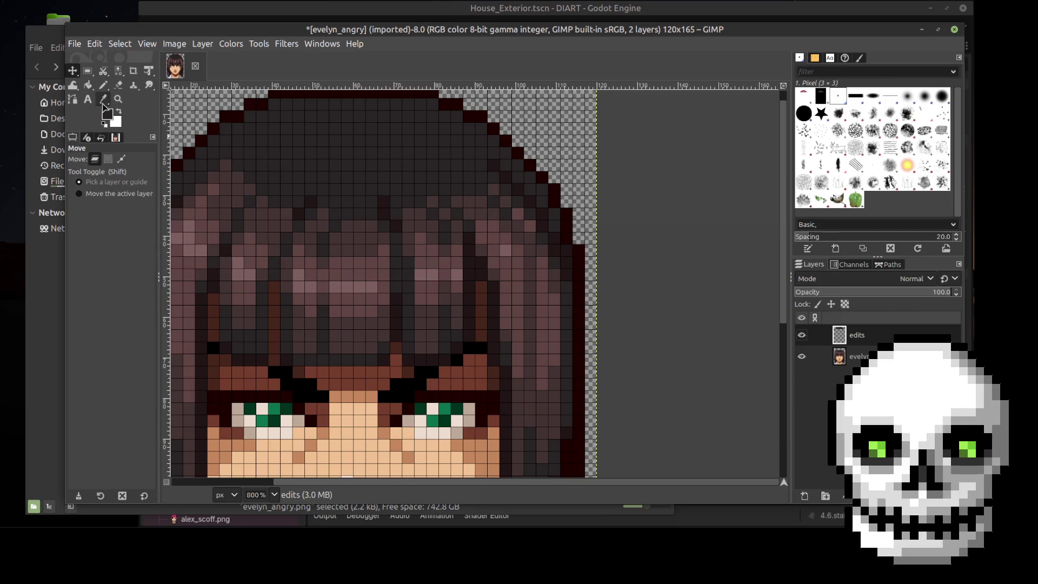
Sample a dark hair colour from the portrait for the Pencil
left_click(104, 99)
left_click(493, 164)
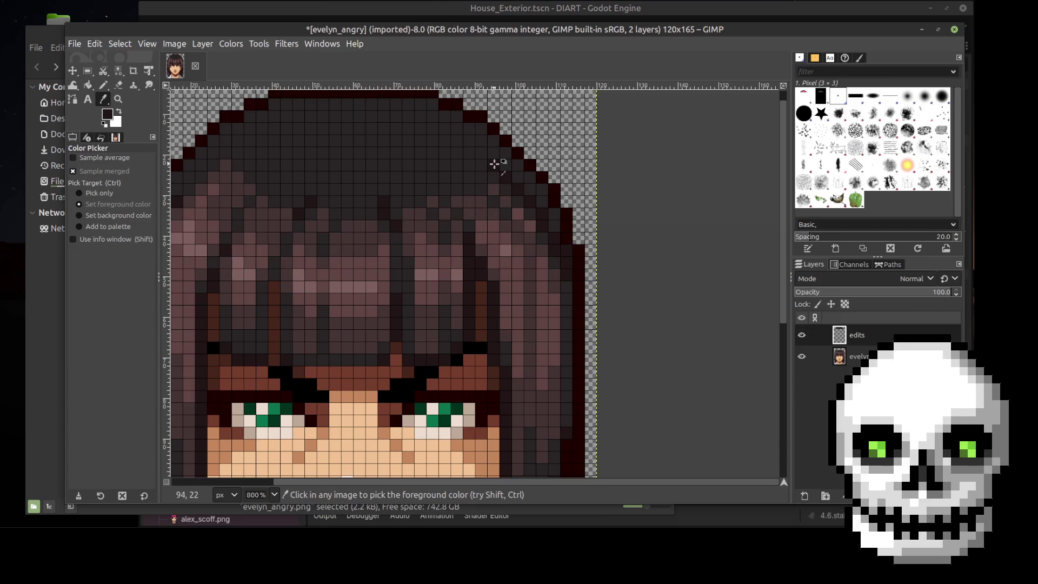
key("n")
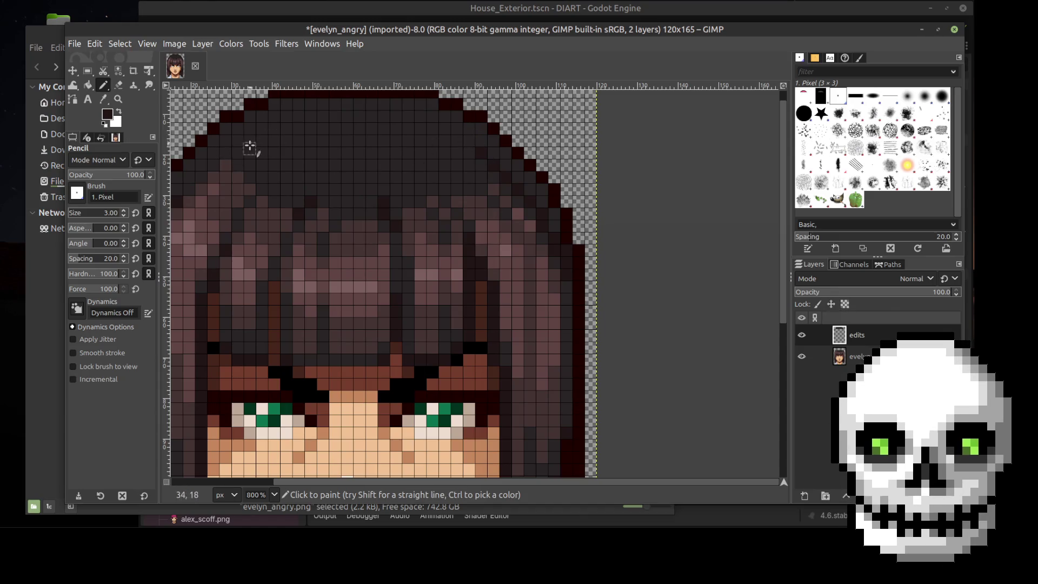
left_click(802, 336)
double_click(801, 335)
left_click(802, 335)
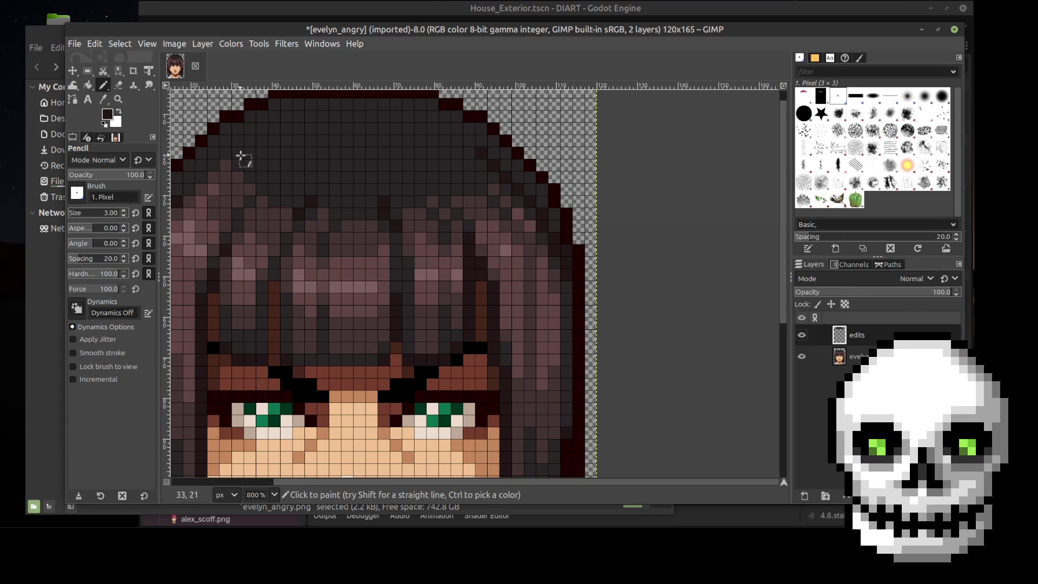
Sample a brown hair colour for the Pencil and recheck the edits layer against the original
key("i")
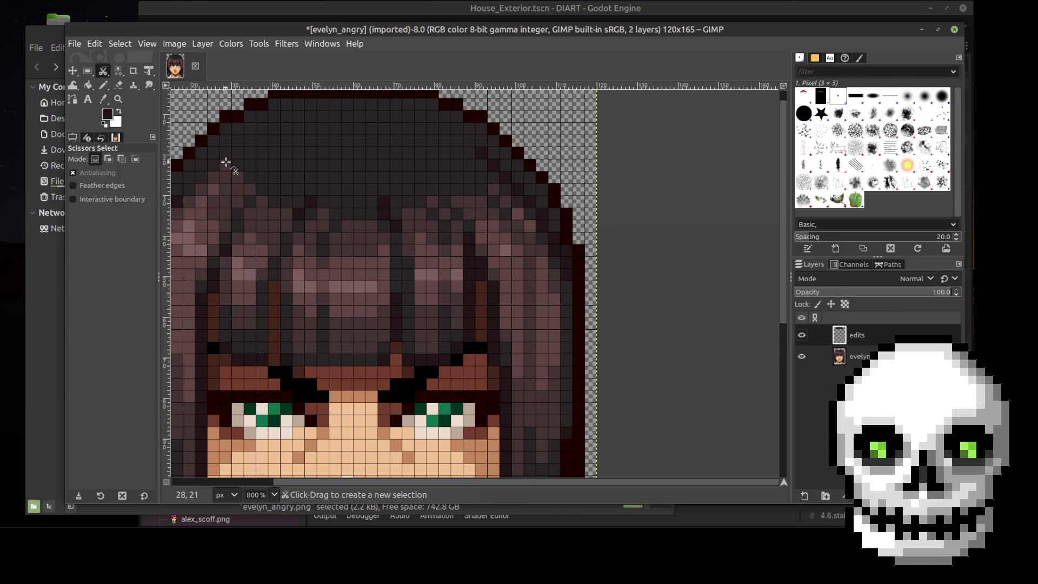
key("o")
left_click(227, 163)
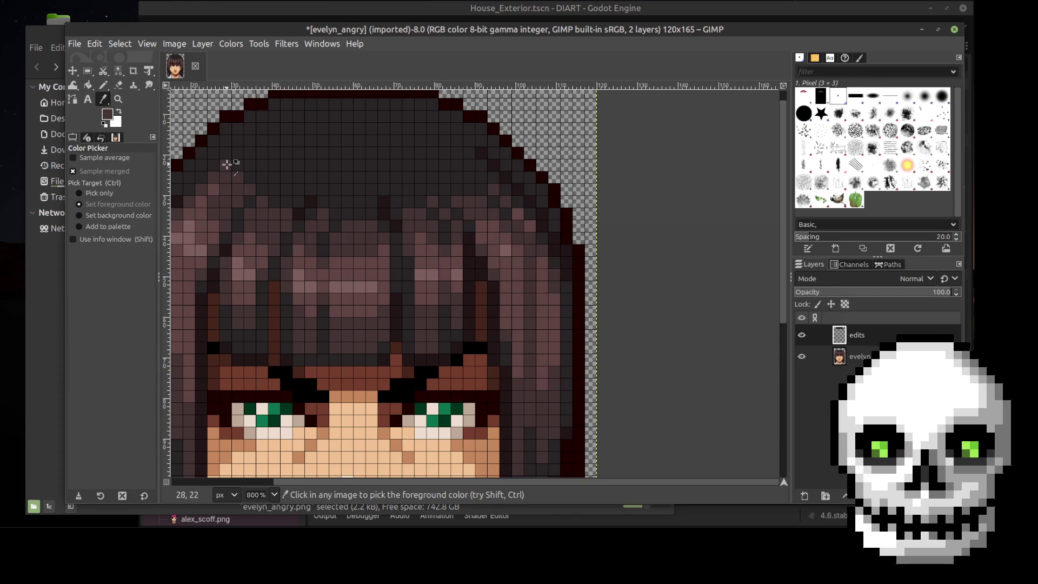
key("n")
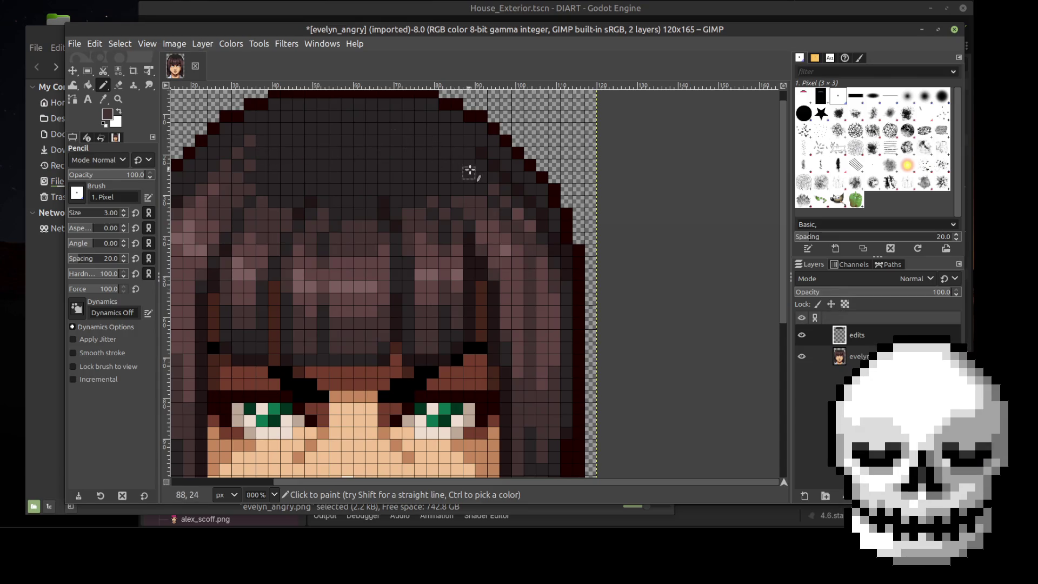
left_click(801, 335)
left_click(801, 334)
left_click(801, 334)
left_click(801, 335)
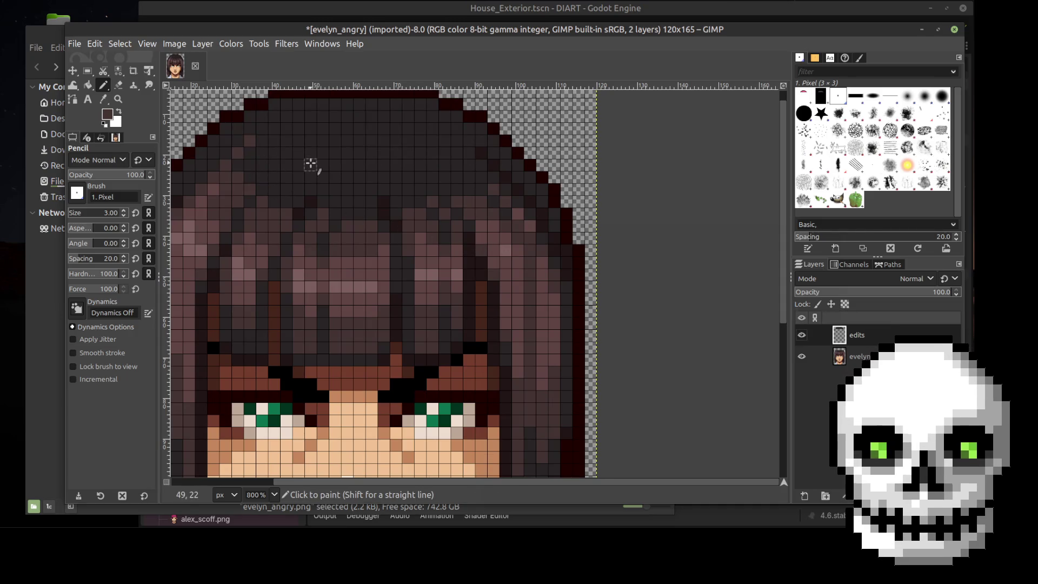
left_click(801, 334)
left_click(801, 335)
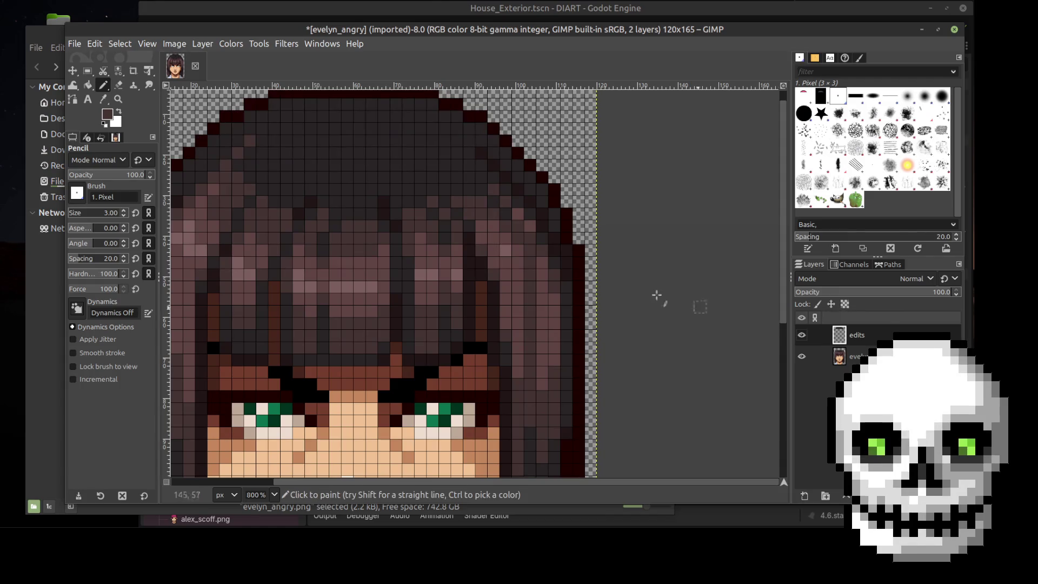
scroll(621, 260, "down", 3)
scroll(630, 259, "down", 2, "ctrl")
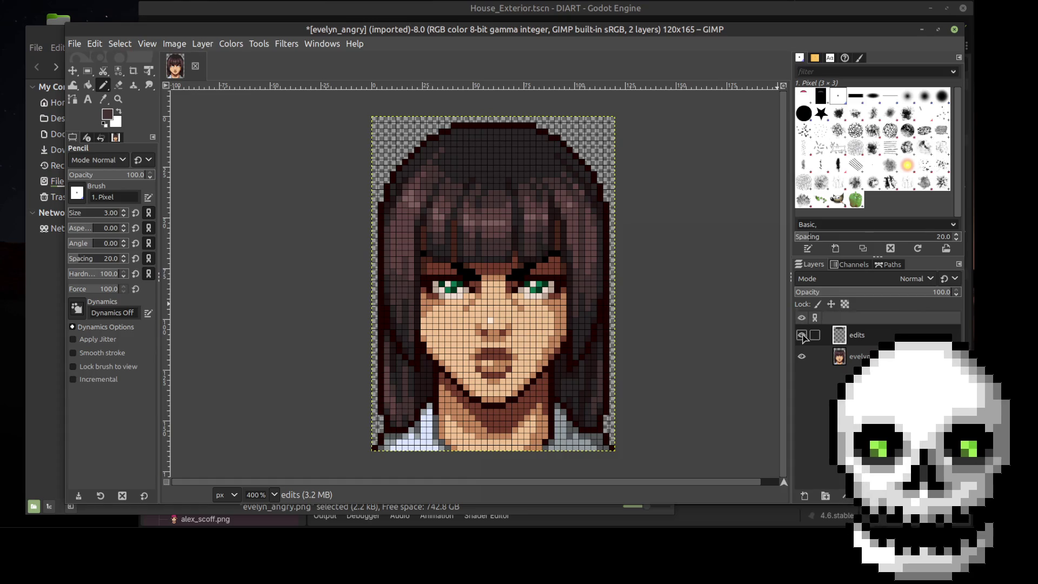
Save the image as evelyn_wig-cap.xcf in Desktop/DIART and close it
left_click(76, 46)
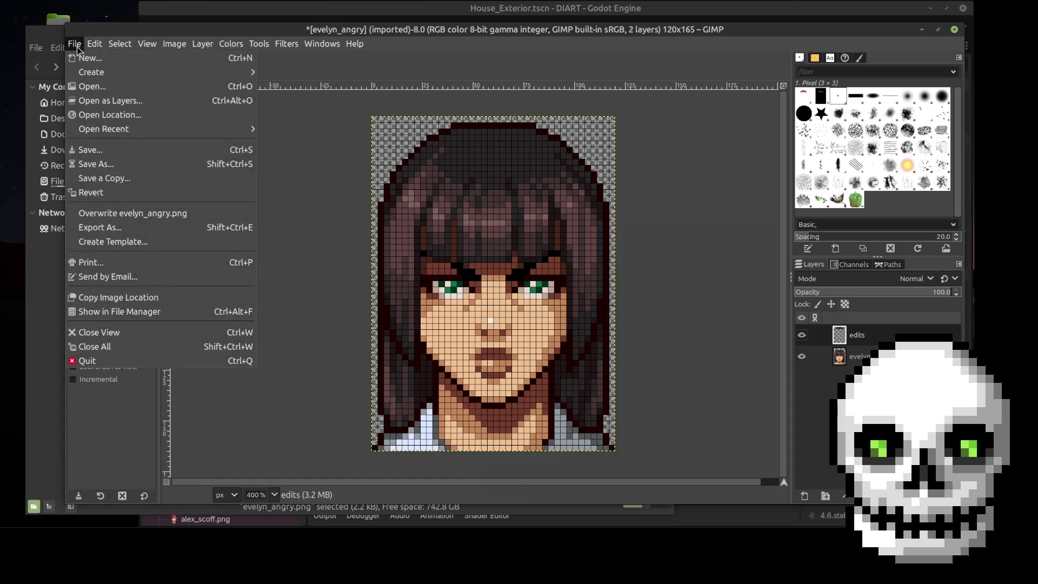
left_click(137, 167)
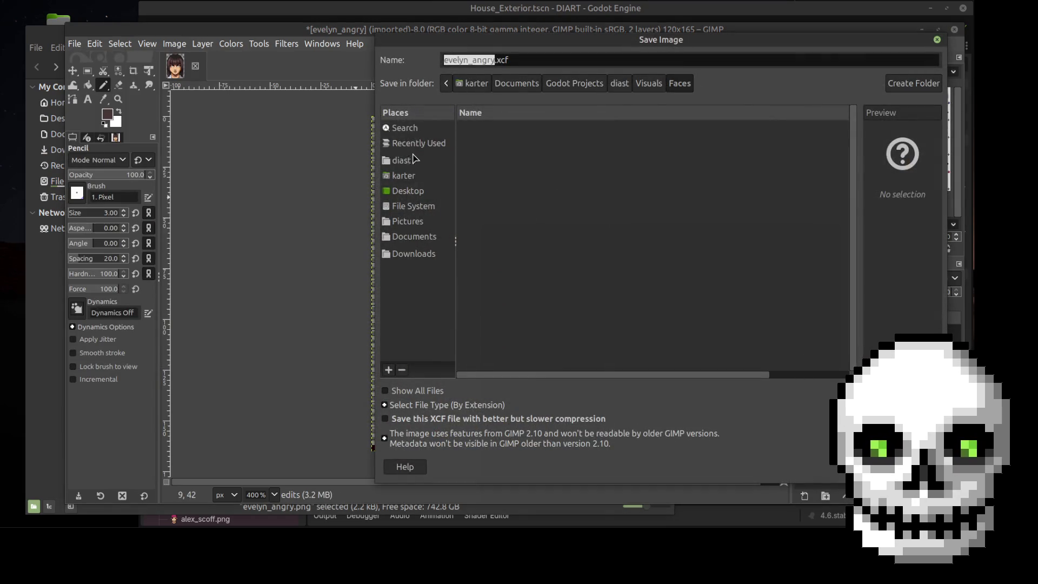
left_click(411, 192)
double_click(505, 142)
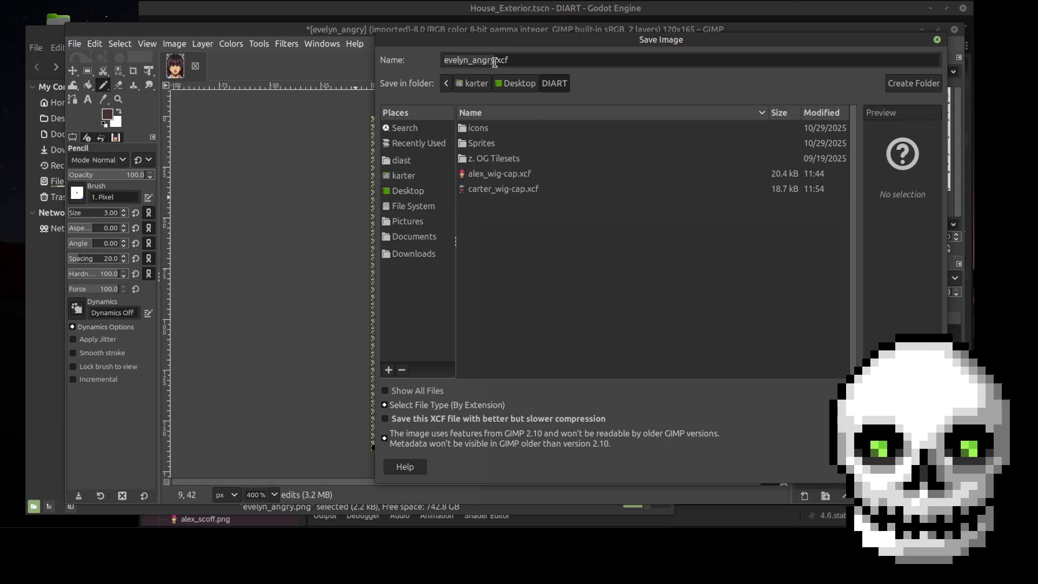
key("BackSpace")
key("BackSpace")
key("BackSpace")
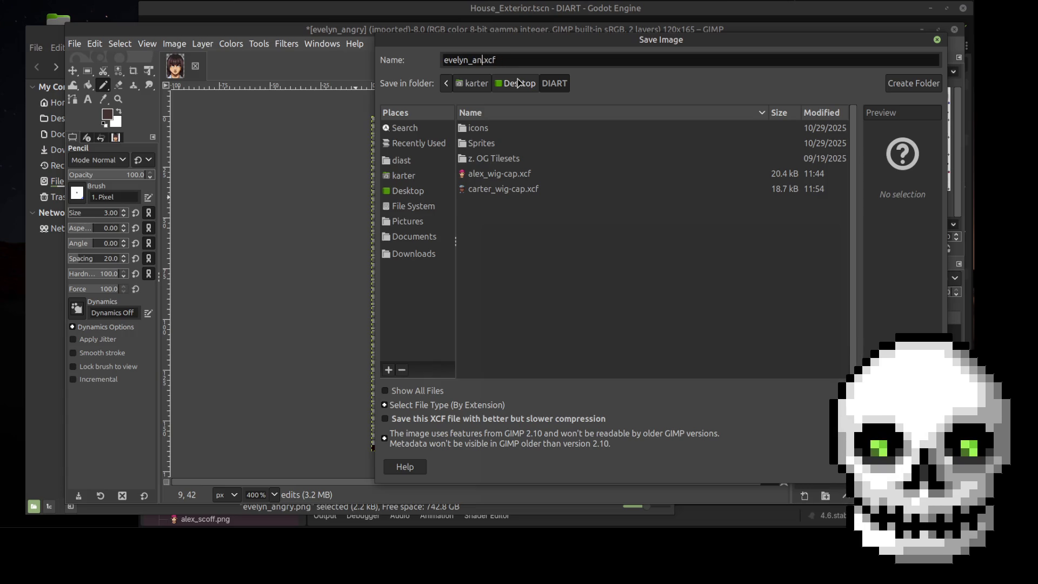
type("wig")
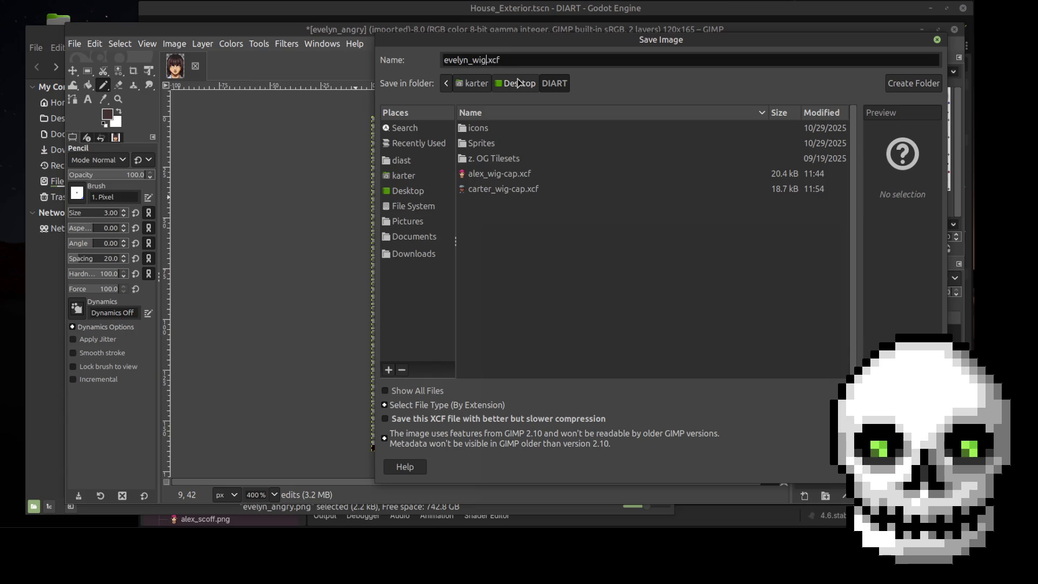
type("-cap")
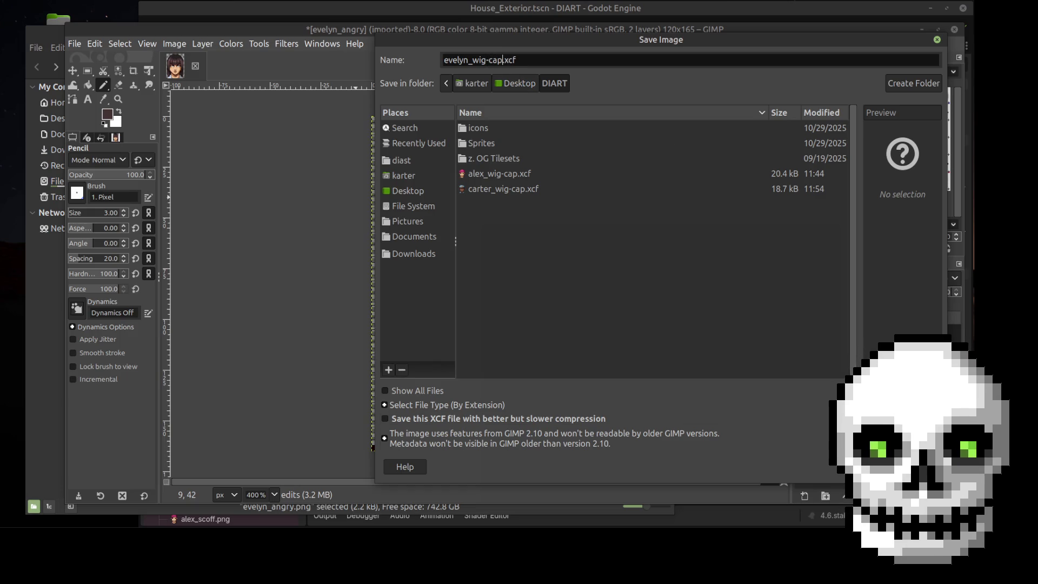
key("Return")
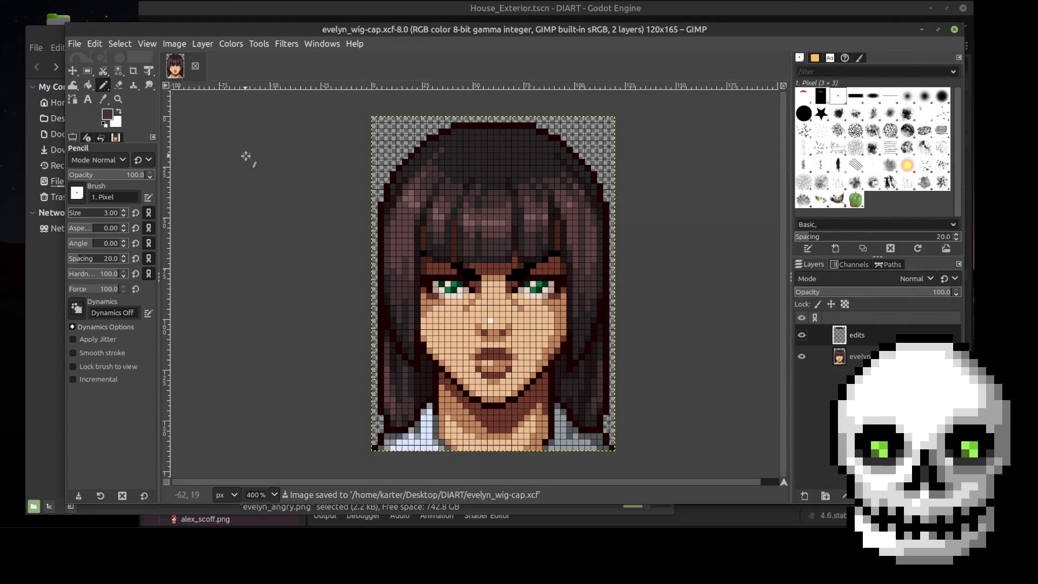
left_click(195, 65)
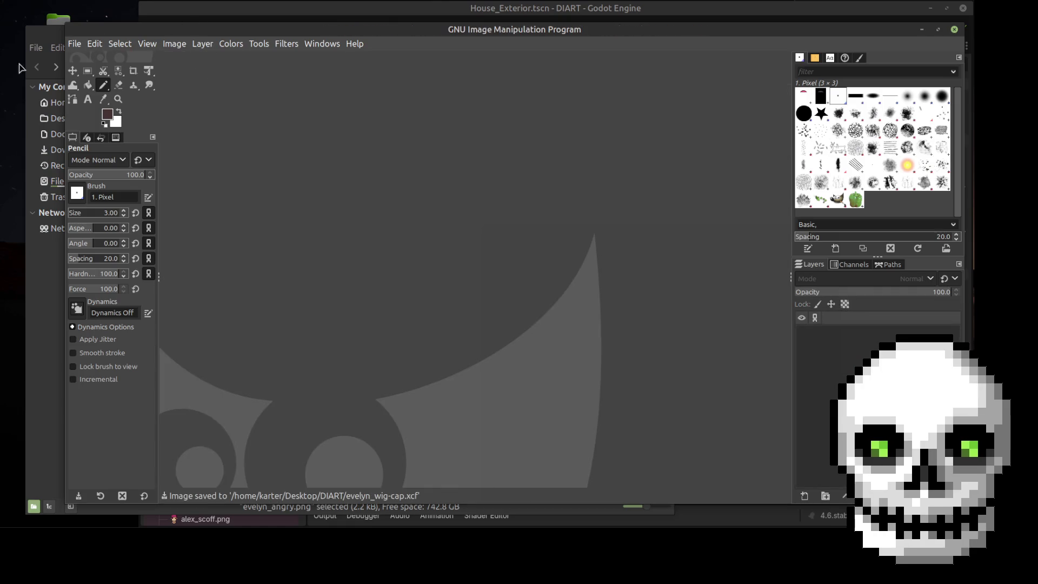
Open henry_angry.png from the Faces folder with GIMP and zoom in
left_click(45, 43)
scroll(554, 281, "down", 2)
scroll(554, 281, "down", 3)
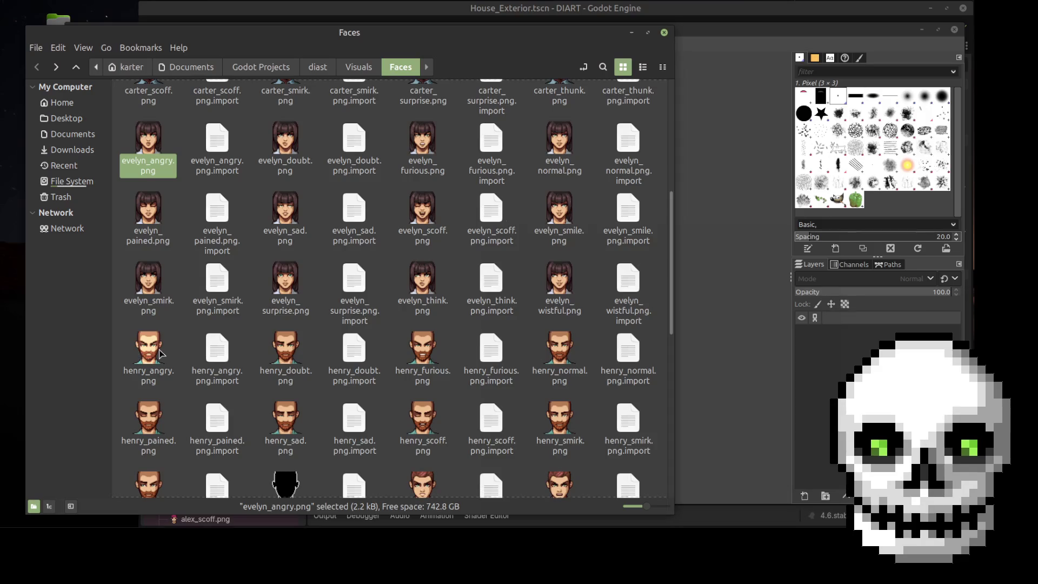
left_click(156, 355)
right_click(155, 355)
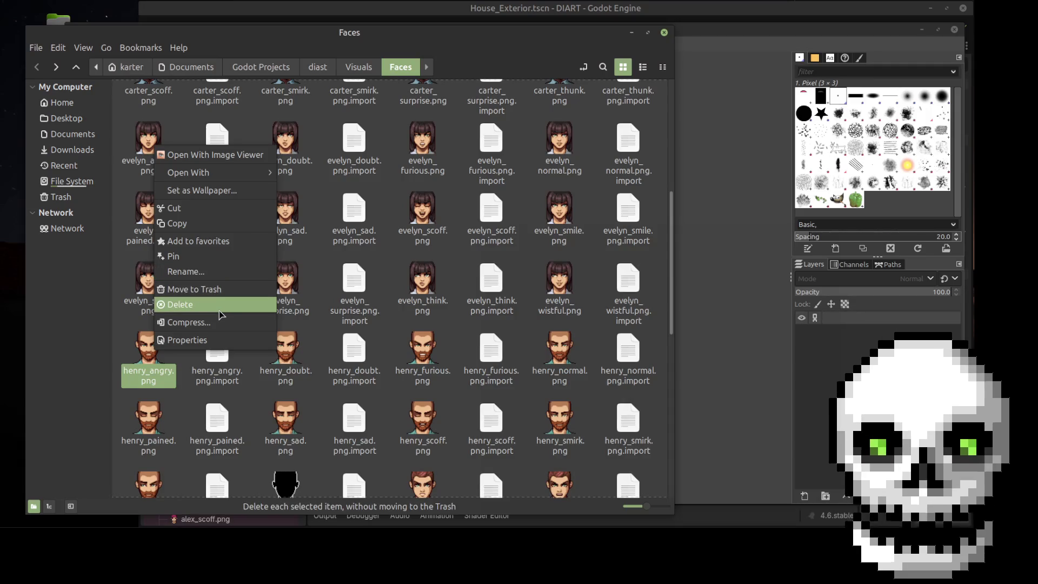
mouse_move(217, 174)
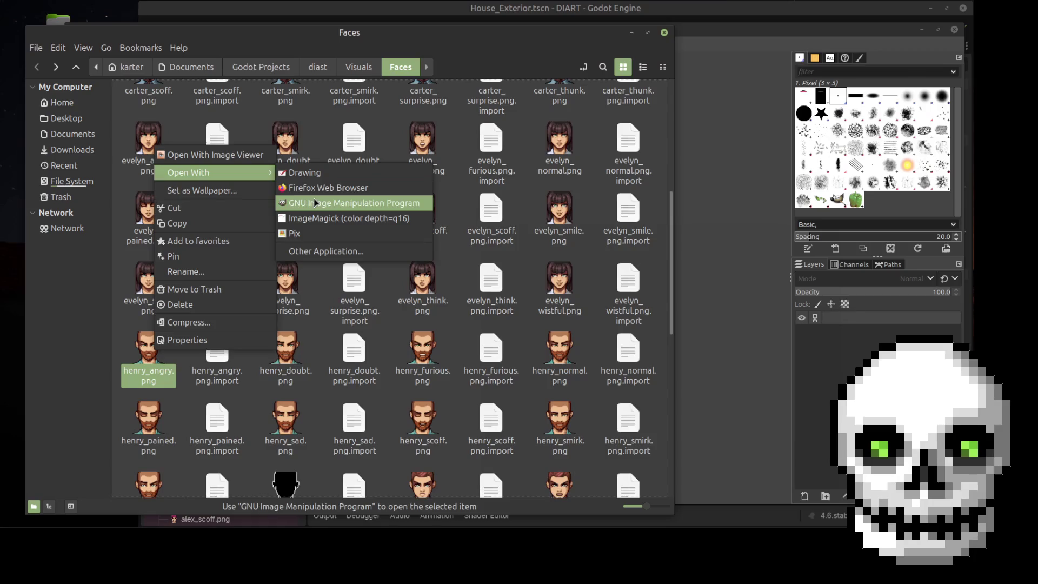
left_click(314, 202)
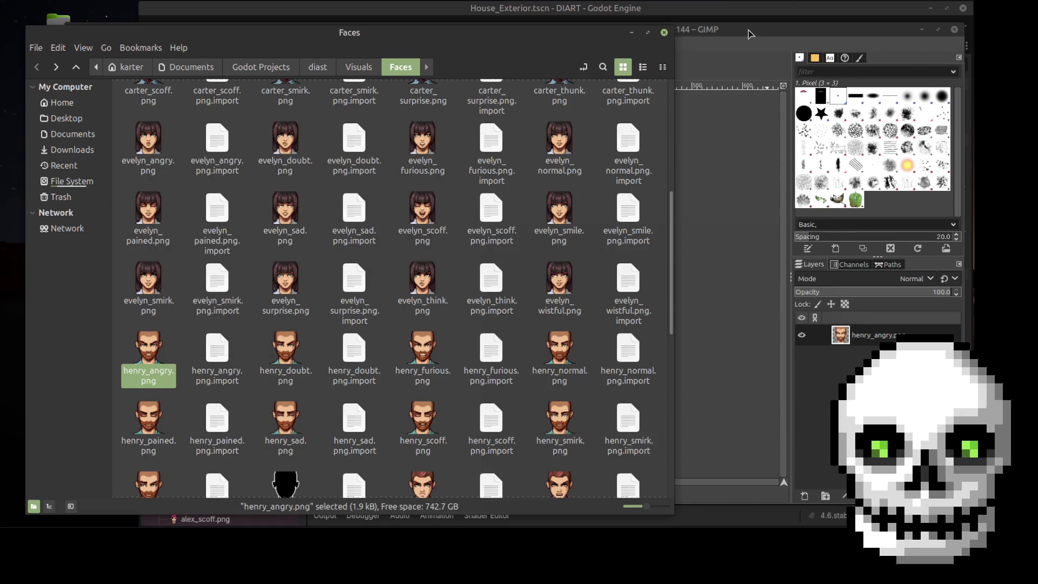
key("plus")
key("plus")
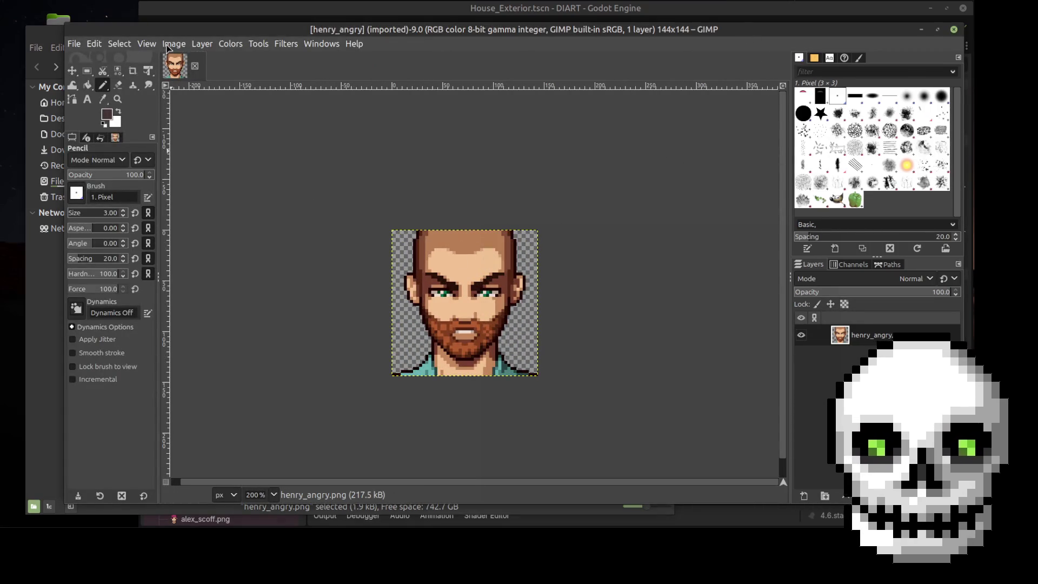
Enlarge the canvas to 144 × 165 px with a 21 px vertical offset
left_click(166, 47)
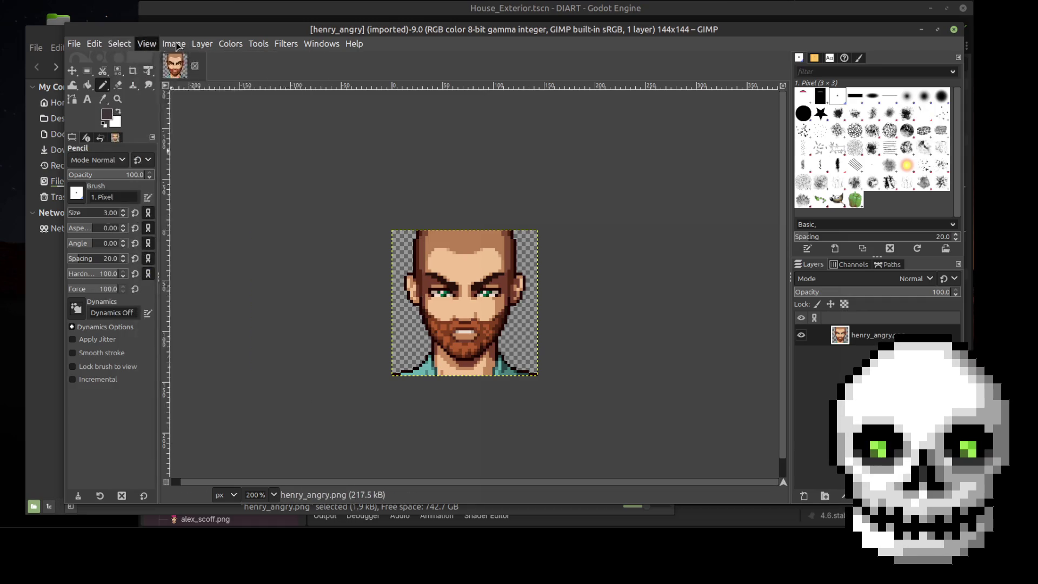
left_click(194, 143)
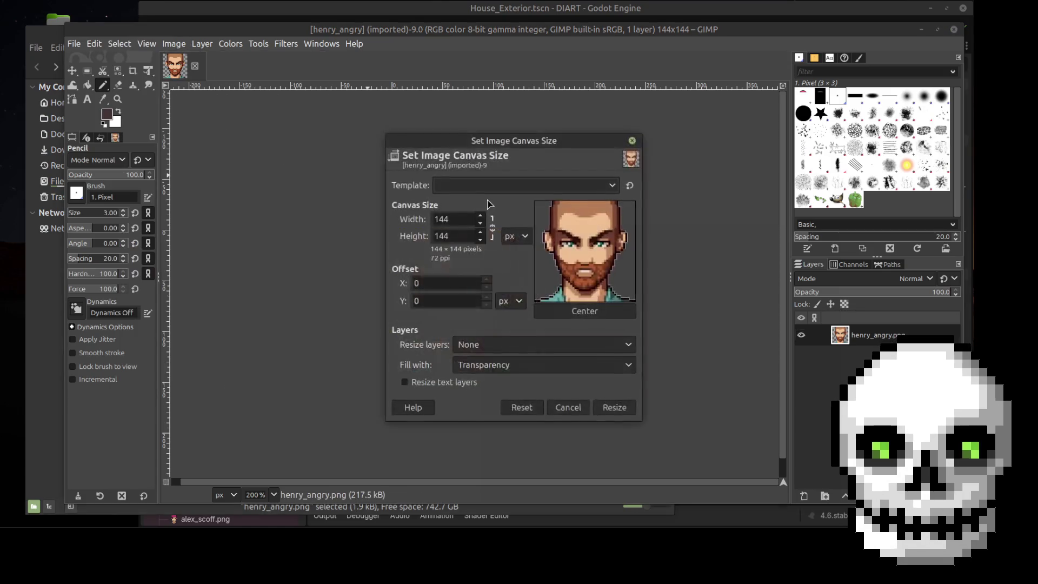
left_click_drag(460, 236, 387, 241)
type("165")
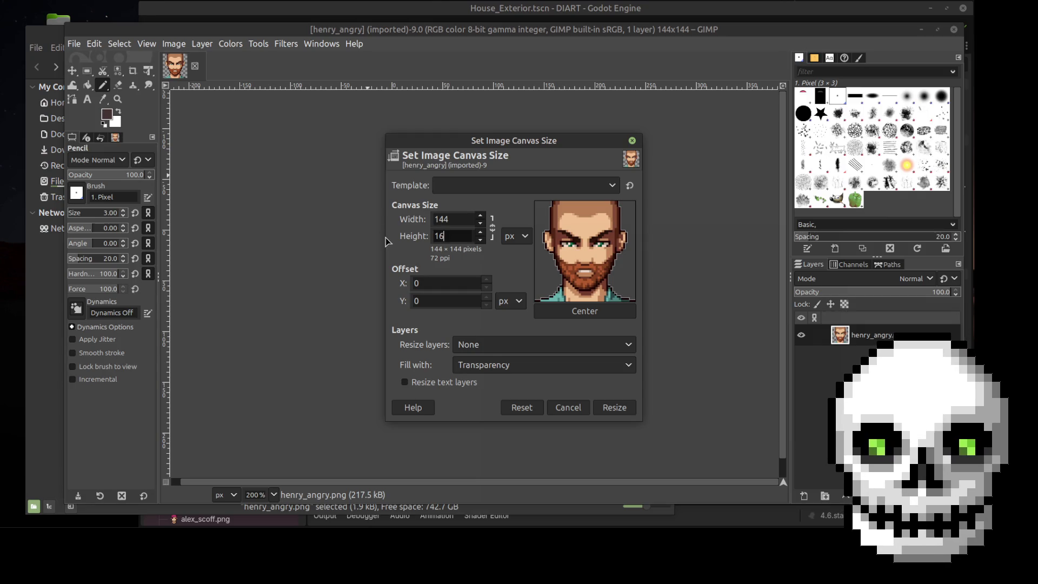
left_click(449, 301)
type("21")
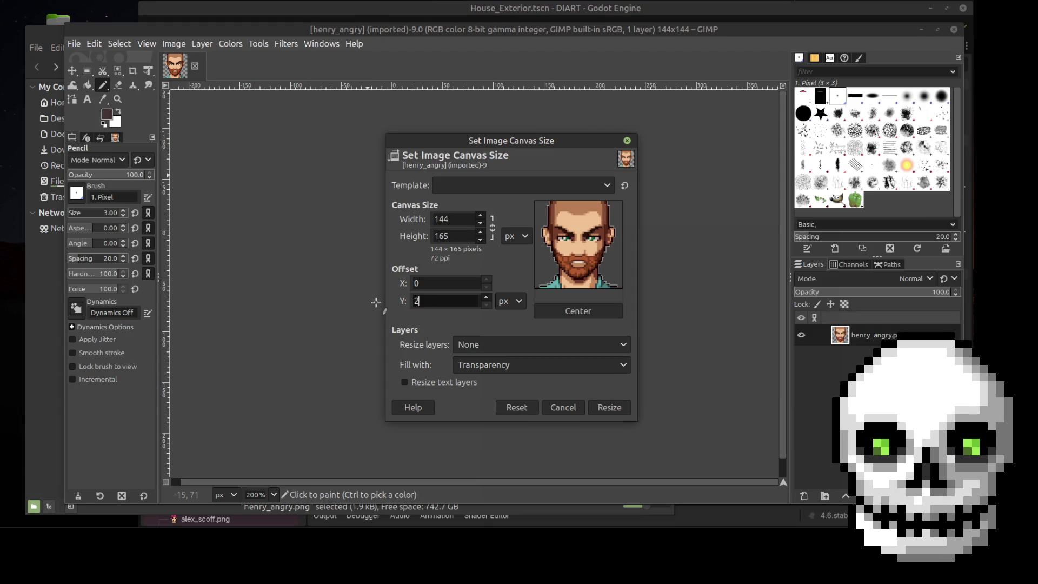
left_click(432, 286)
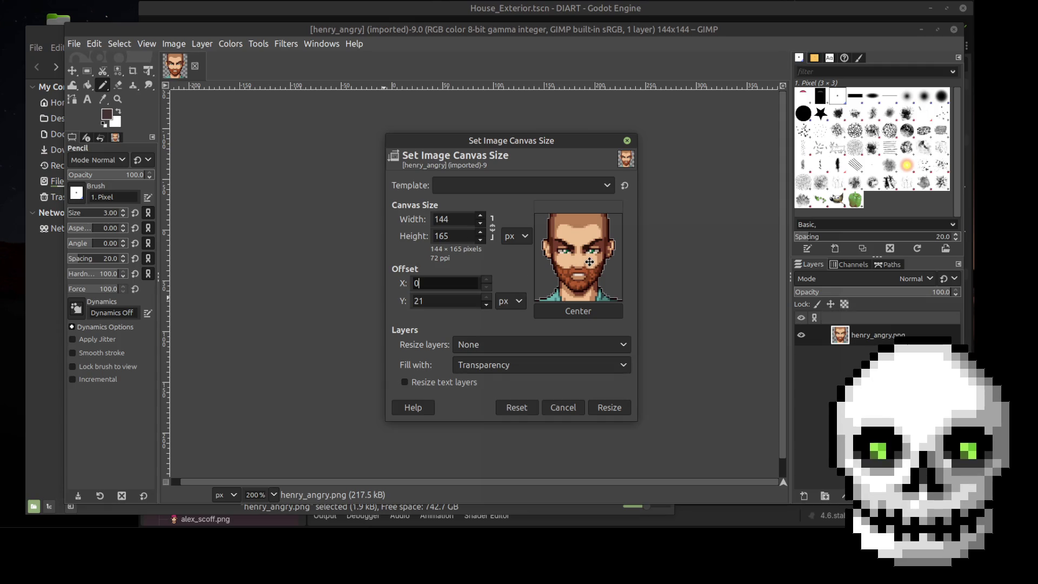
left_click(600, 409)
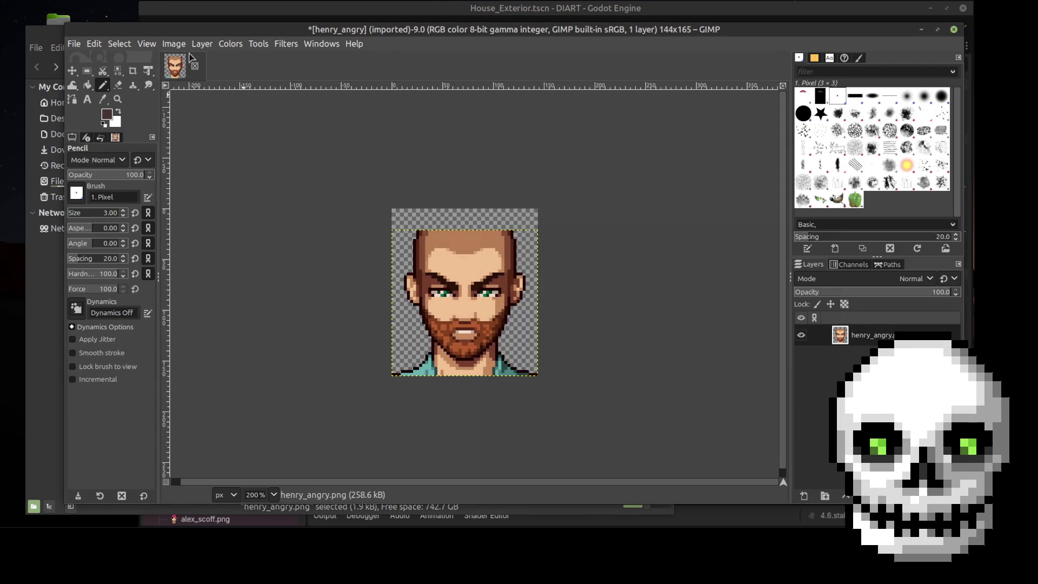
Turn on the image grid and Snap to Grid
left_click(145, 45)
left_click(174, 294)
left_click(146, 43)
left_click(173, 340)
Set the grid spacing to 3 px and zoom in on the face
left_click(174, 44)
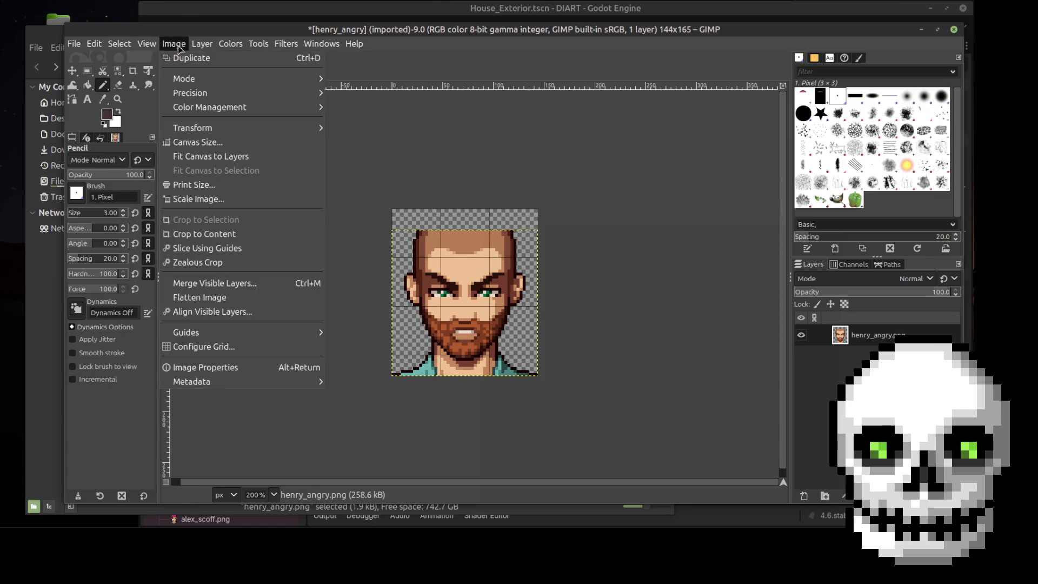
left_click(246, 346)
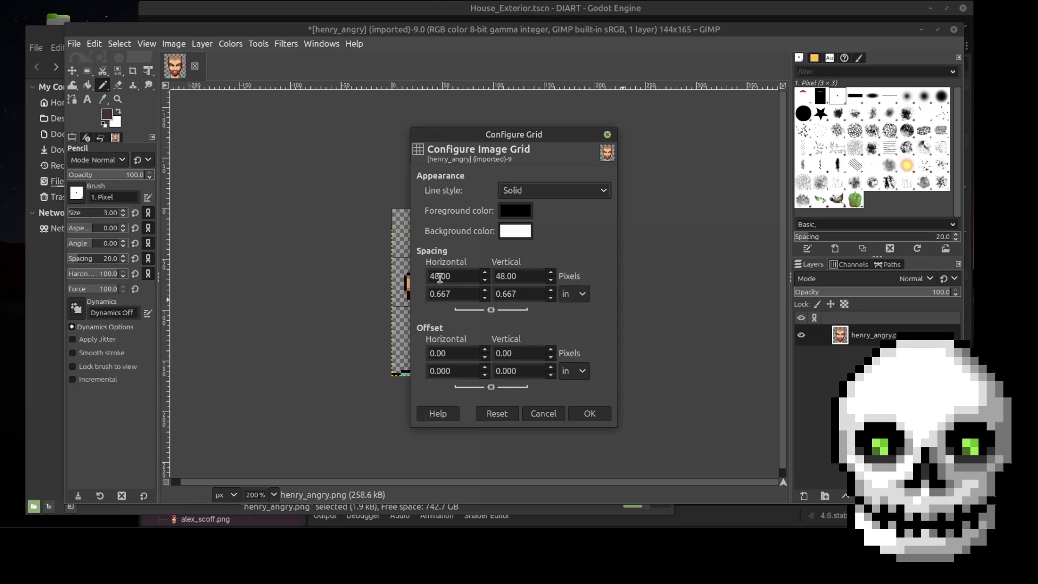
double_click(435, 276)
type("3")
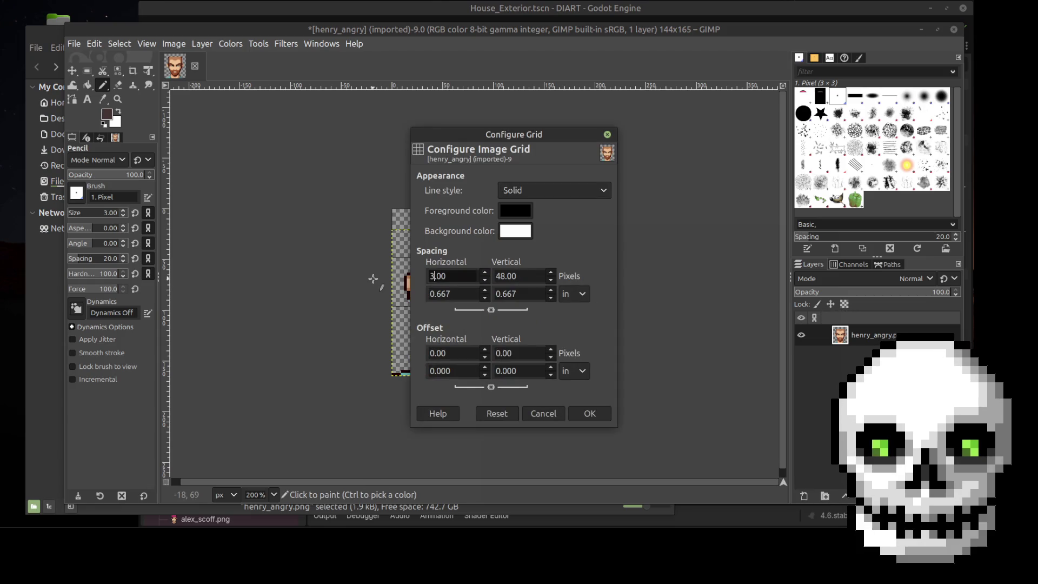
left_click(507, 291)
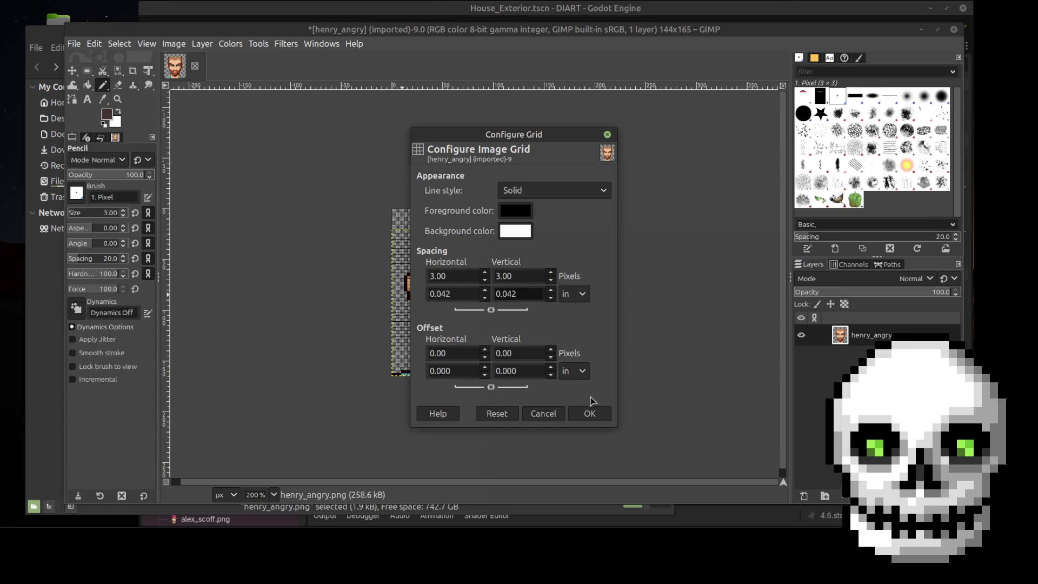
left_click(589, 414)
scroll(544, 266, "up", 2)
scroll(373, 201, "up", 1)
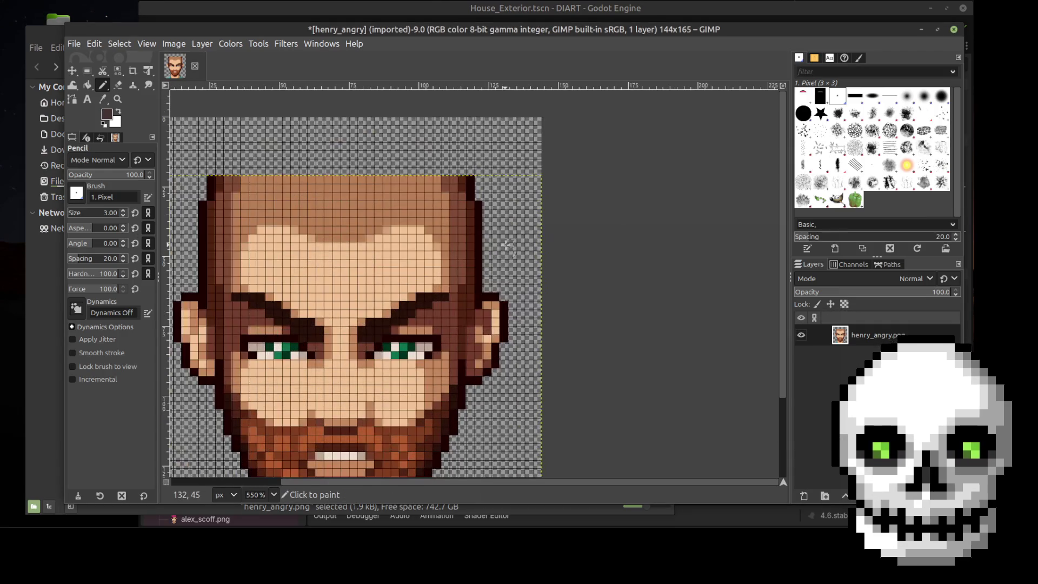
Sample the dark hair colour and add a new layer named edits above the portrait
left_click(102, 99)
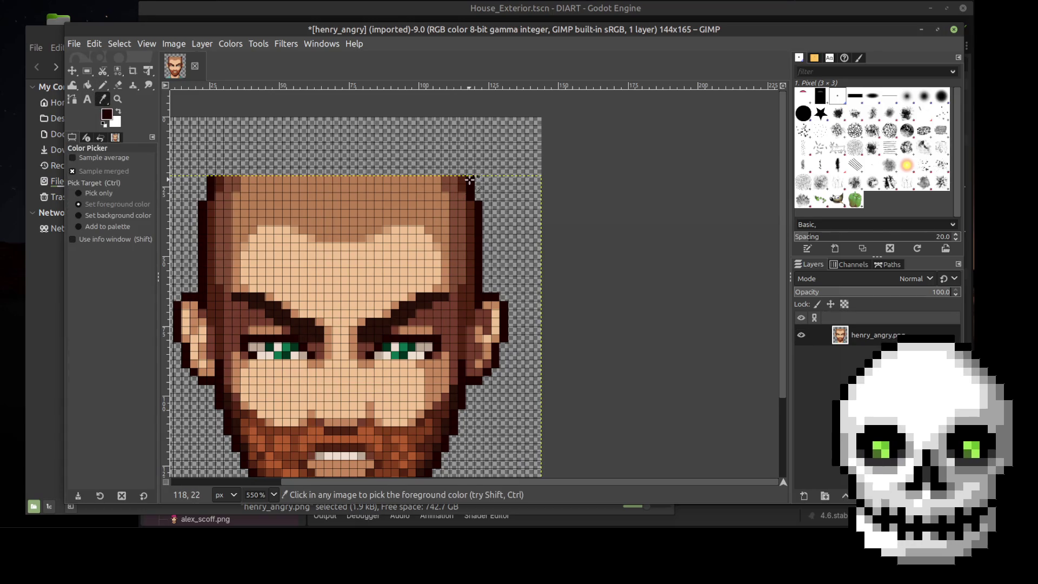
key("n")
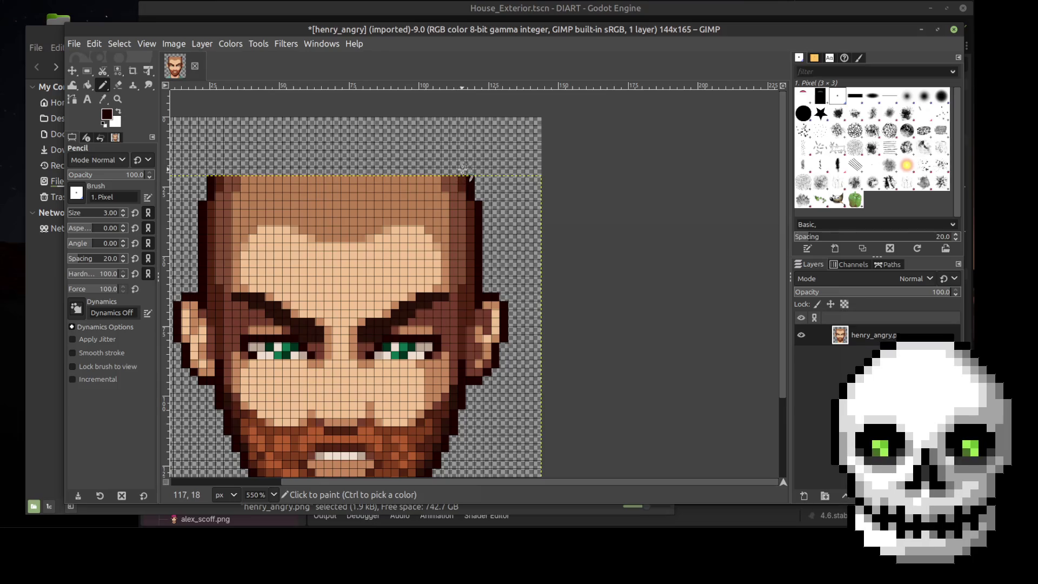
scroll(459, 176, "up", 1)
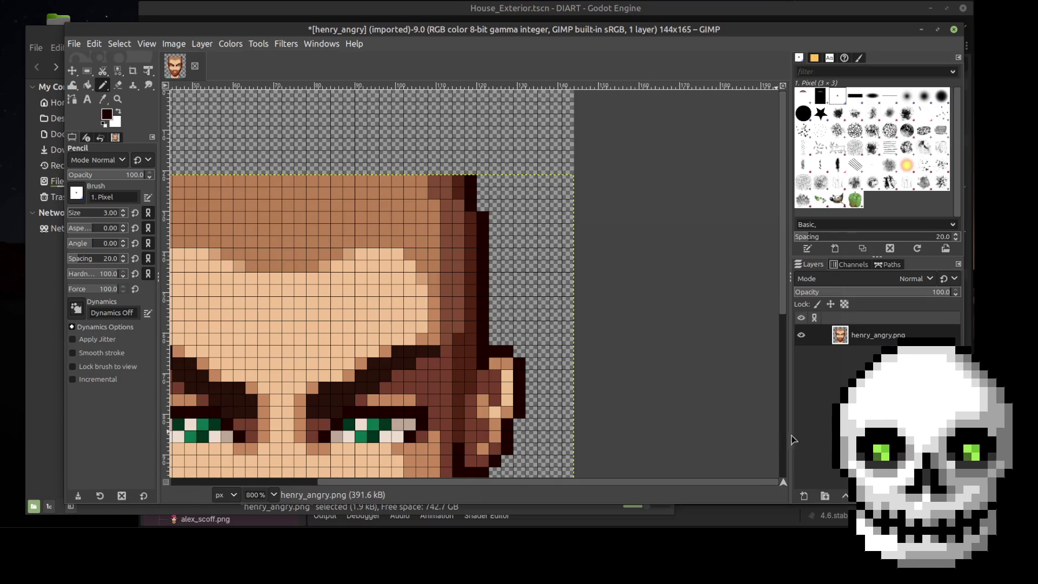
left_click(803, 496)
key("Return")
Pencil a dark strand curling up-left above the hair's right edge
left_click(457, 169)
left_click(458, 157)
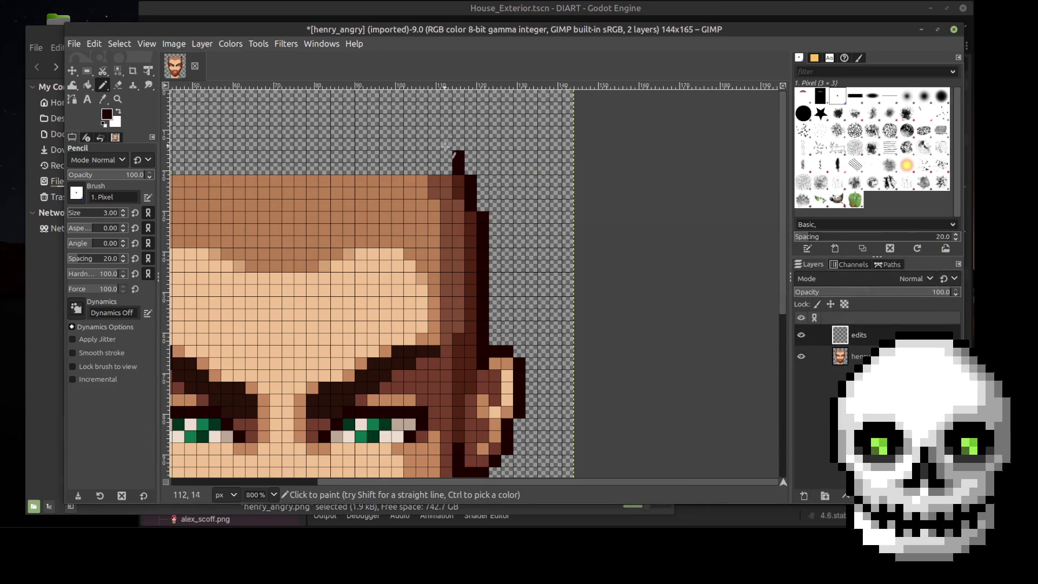
left_click(445, 144)
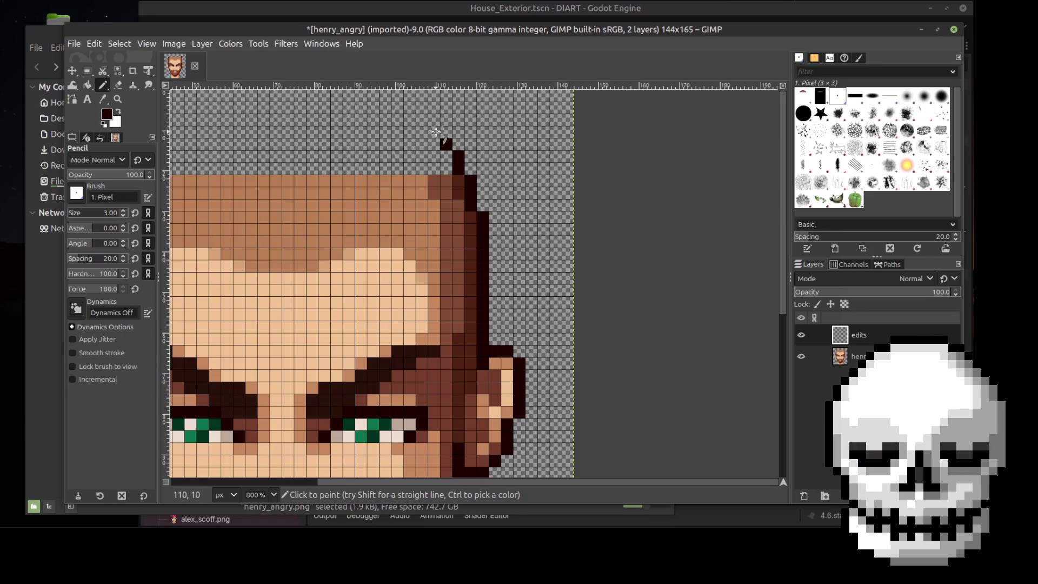
left_click(444, 132)
left_click(434, 119)
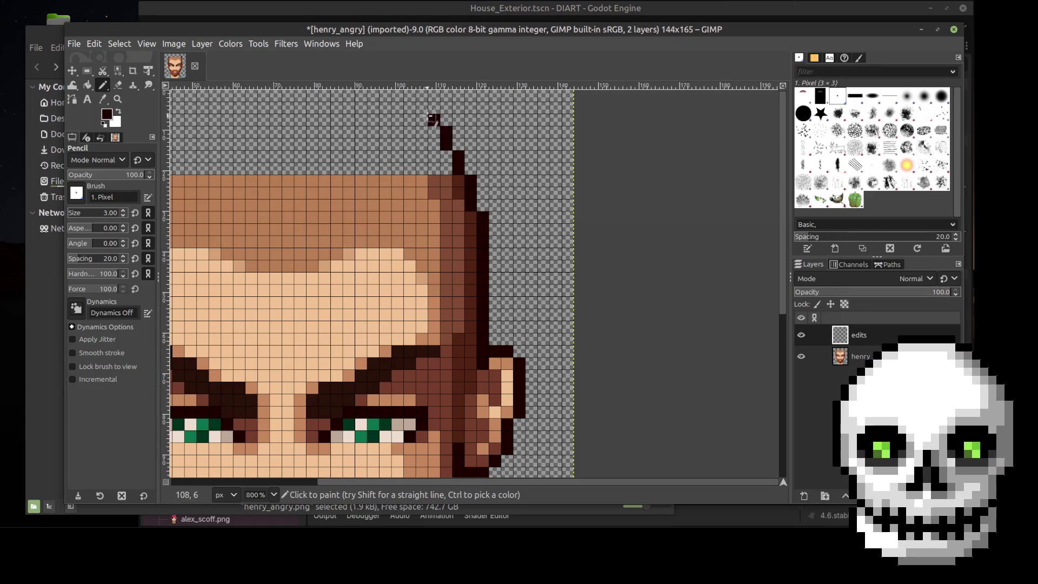
left_click(422, 107)
scroll(538, 217, "down", 3, "ctrl")
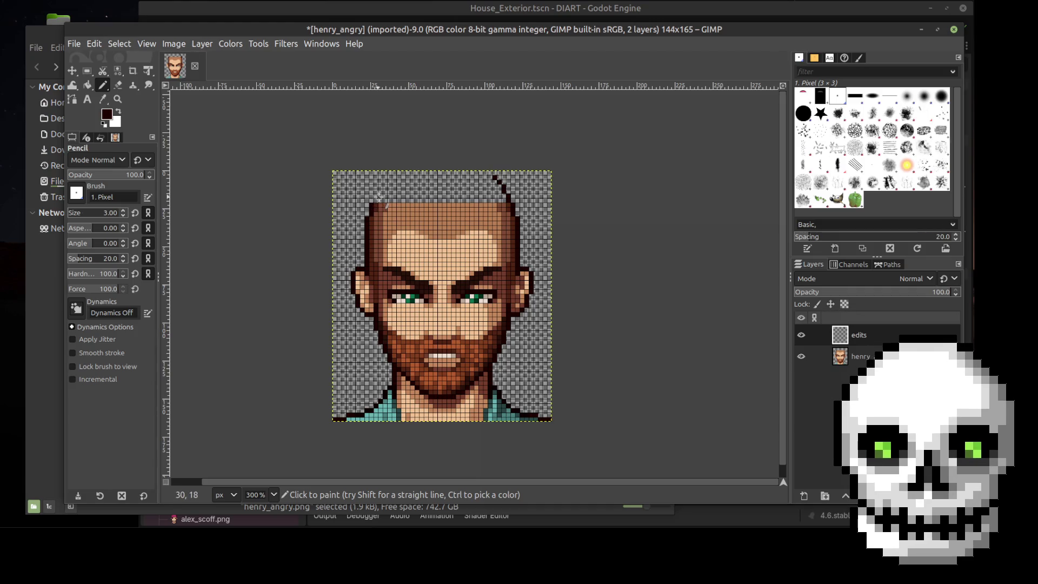
scroll(529, 205, "up", 3, "ctrl")
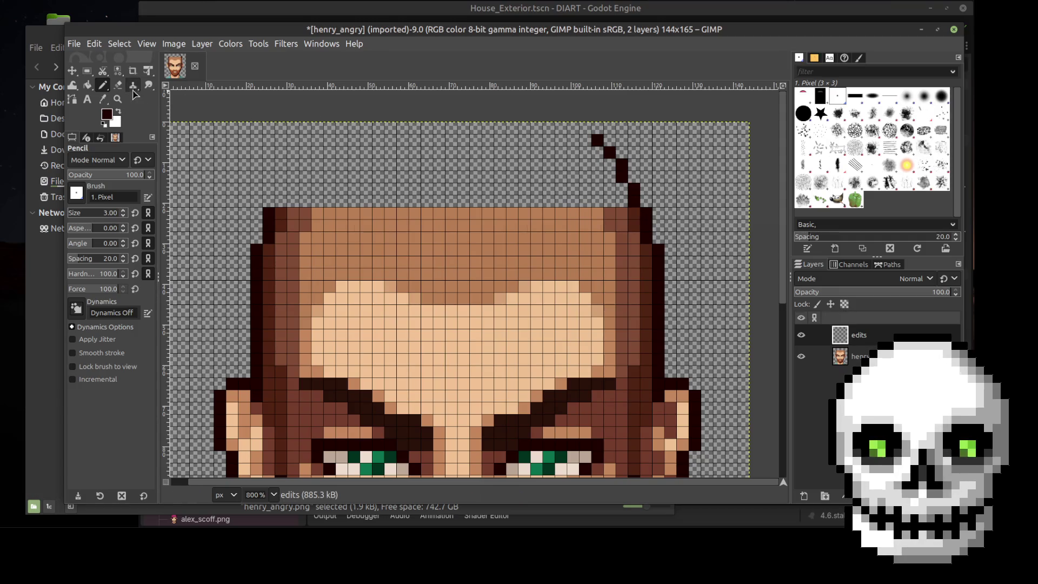
Erase that strand and pencil a few dark pixels above the head's top-right corner instead
left_click(117, 85)
left_click_drag(596, 140, 637, 197)
left_click_drag(626, 159, 630, 204)
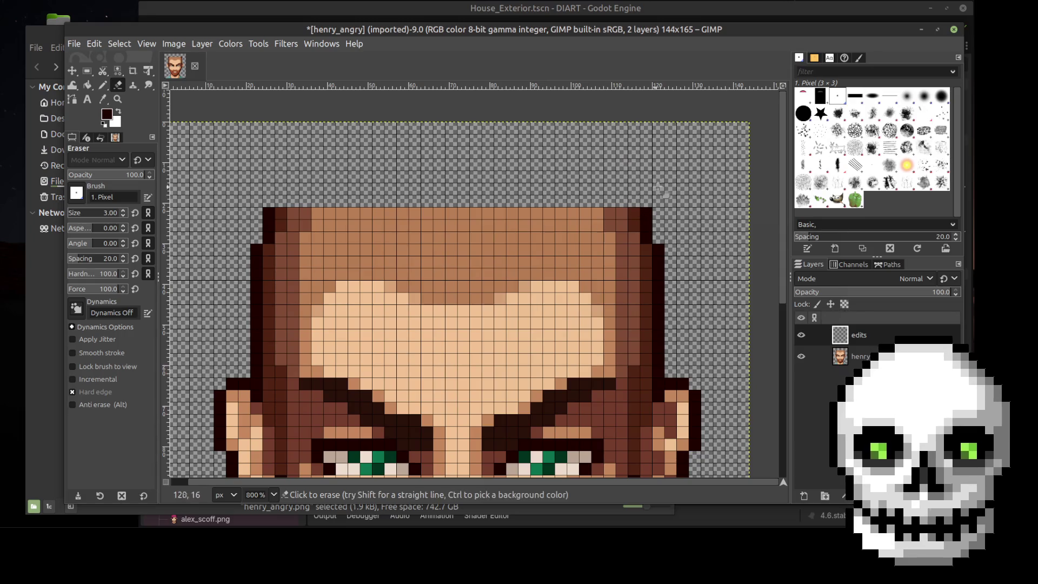
left_click(103, 85)
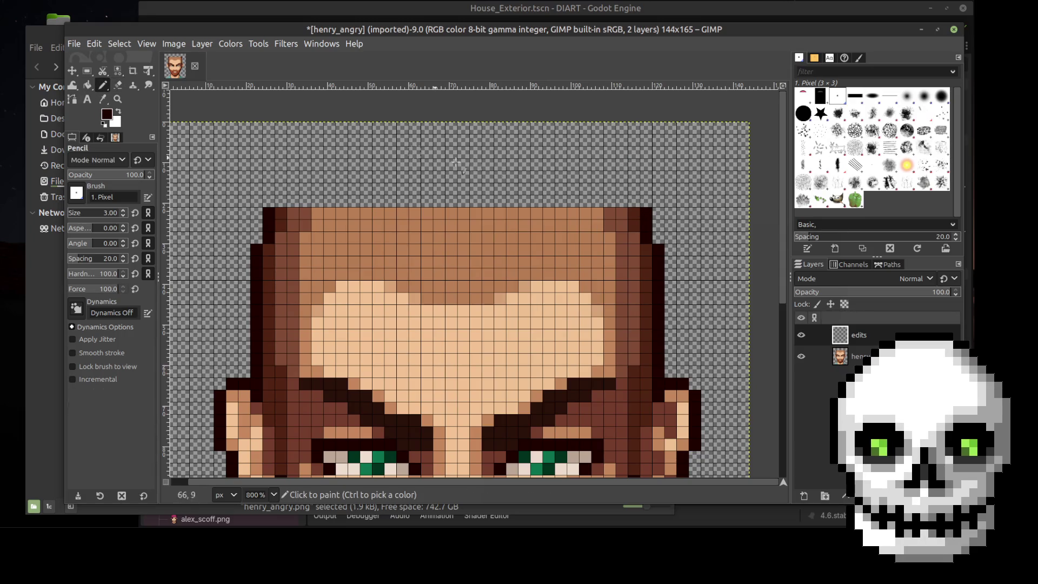
left_click(633, 201)
left_click(622, 188)
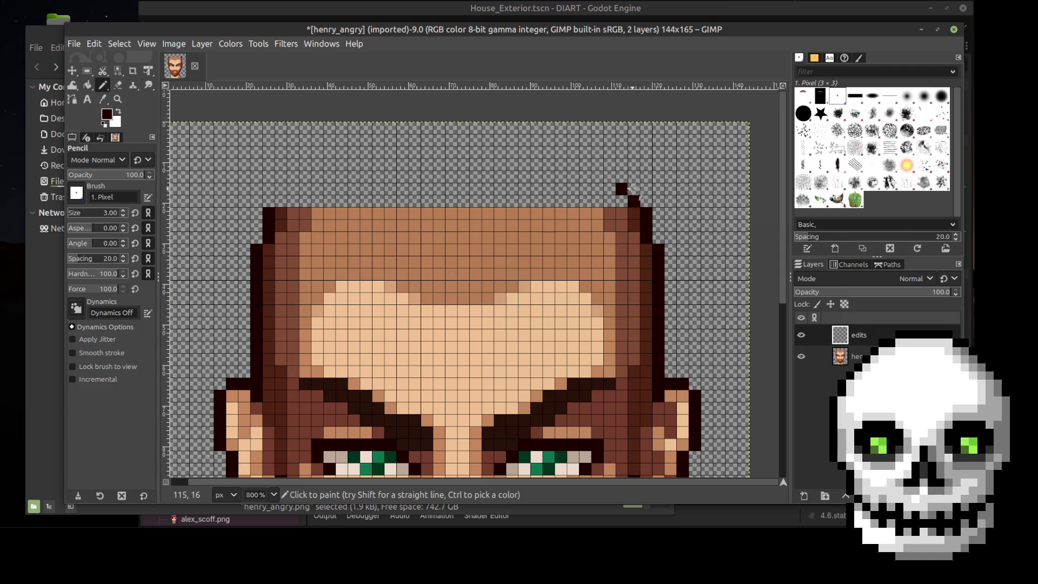
left_click(632, 189)
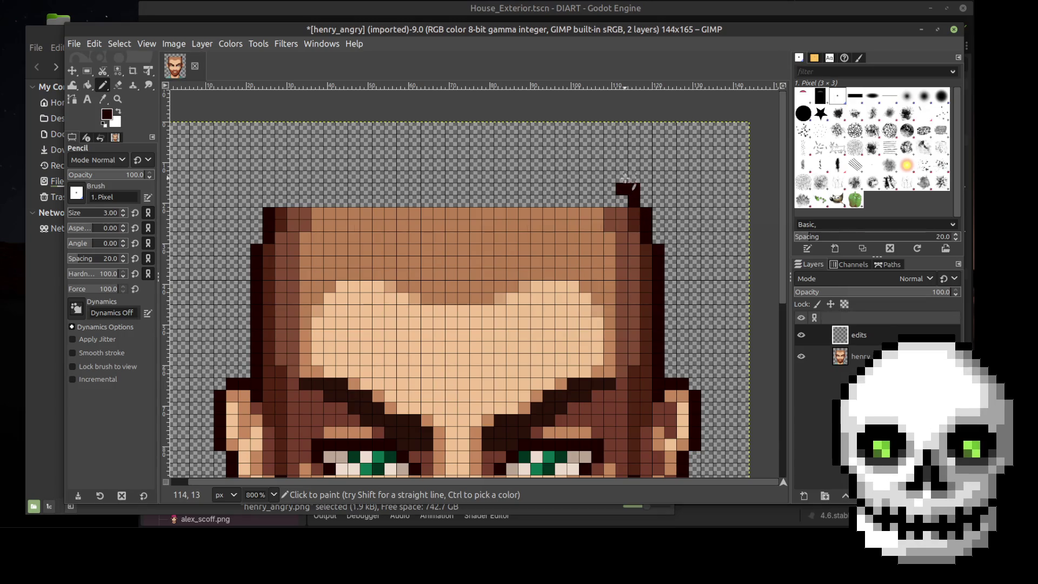
left_click(622, 178)
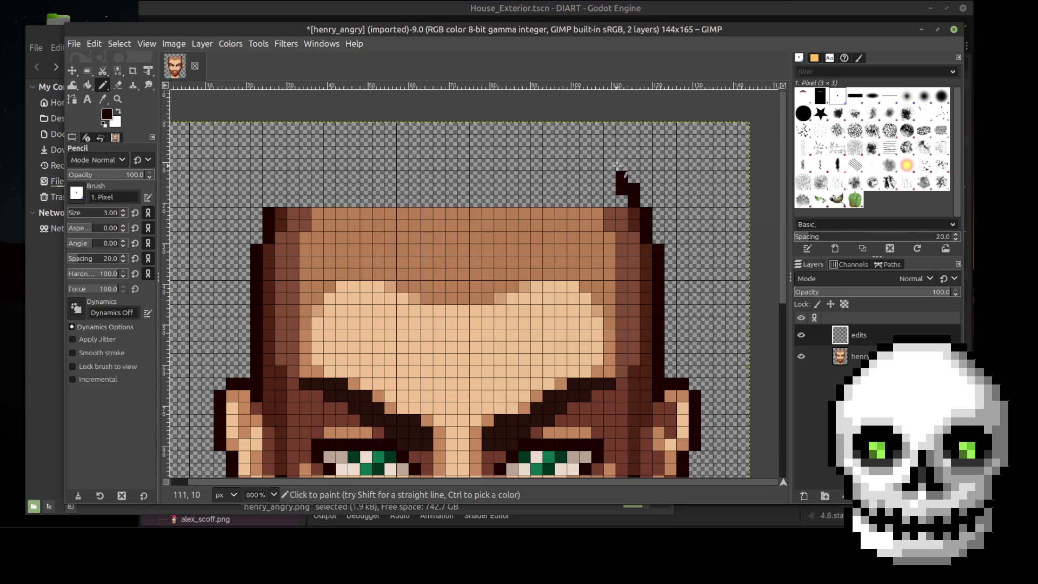
left_click(102, 86)
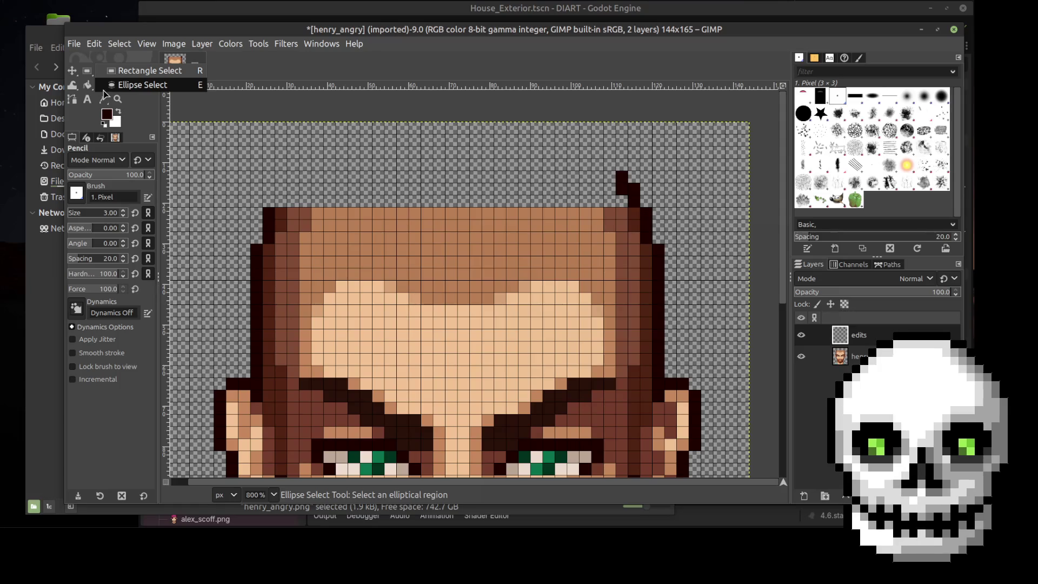
Try an elliptical selection over the top of the head, then drop it
left_click(104, 89)
mouse_move(578, 349)
left_mouse_down()
mouse_move(254, 140)
mouse_move(298, 131)
left_mouse_up()
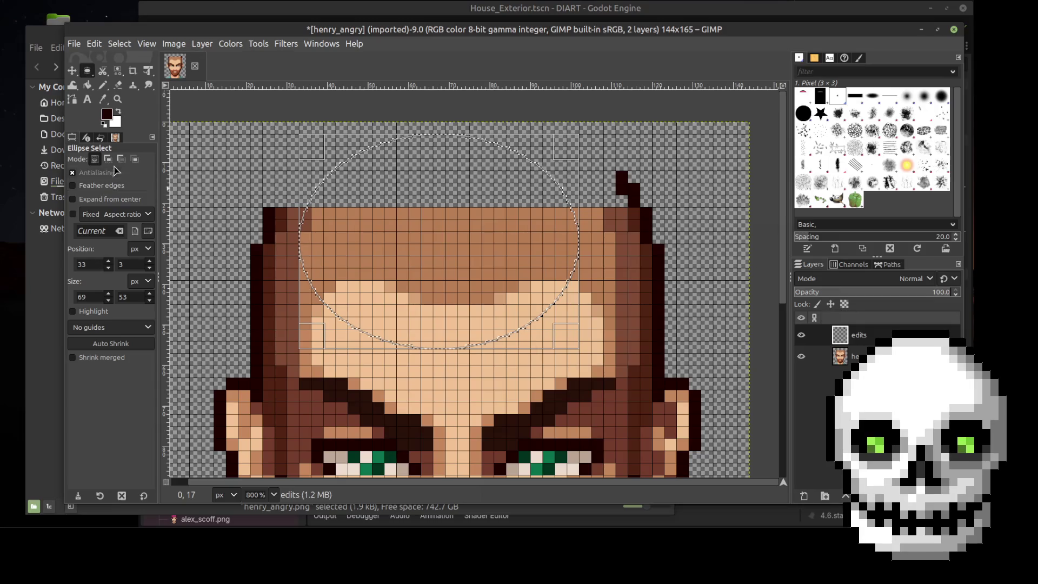
left_click(183, 207)
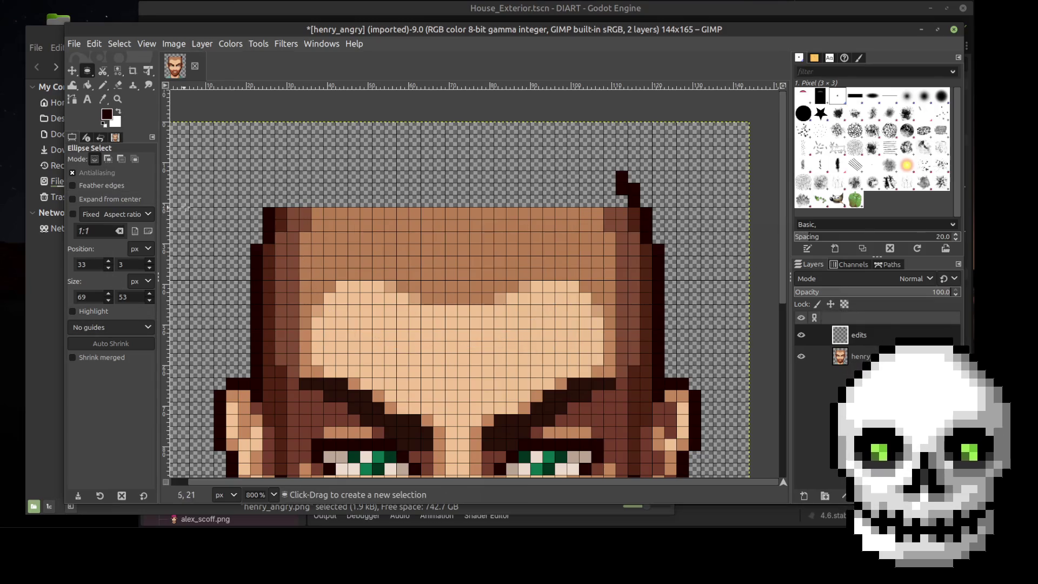
Pencil the cap's flat top line and a stepped left side down to the hairline
left_click(102, 85)
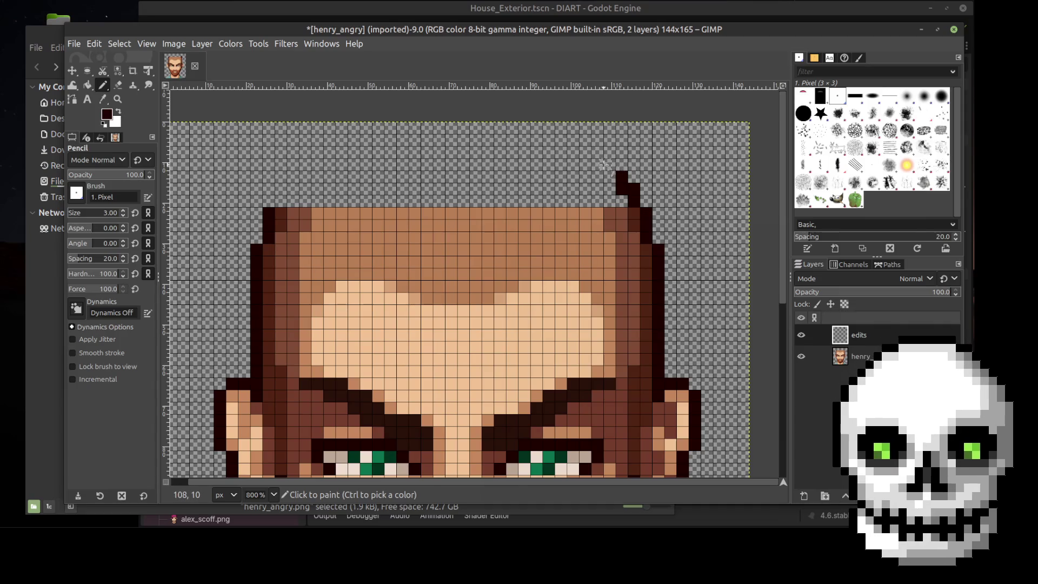
left_click_drag(603, 165, 617, 165)
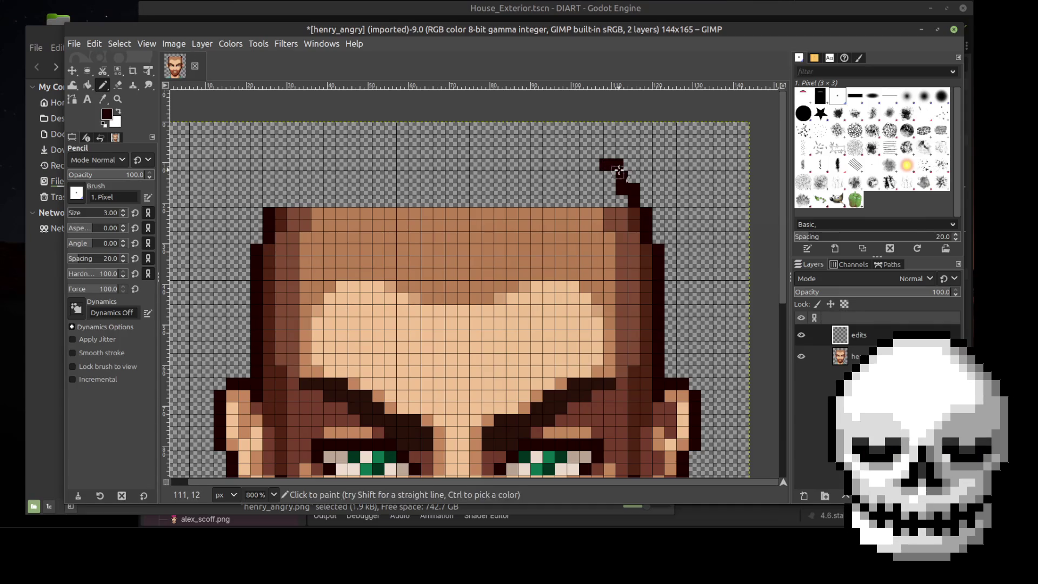
key("ctrl+z")
mouse_move(609, 164)
left_mouse_down()
mouse_move(571, 126)
mouse_move(317, 138)
left_mouse_up()
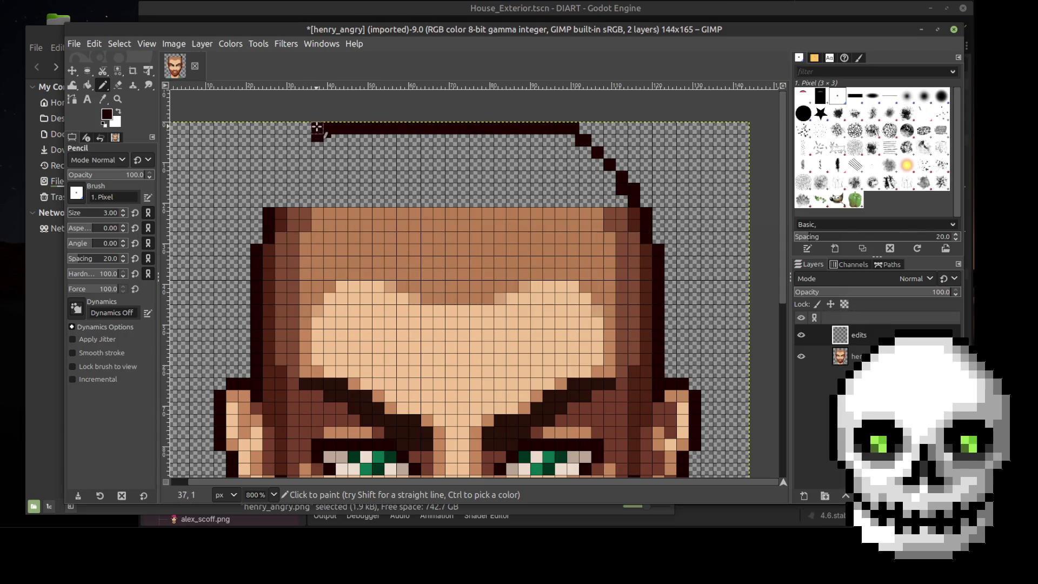
left_click(280, 202)
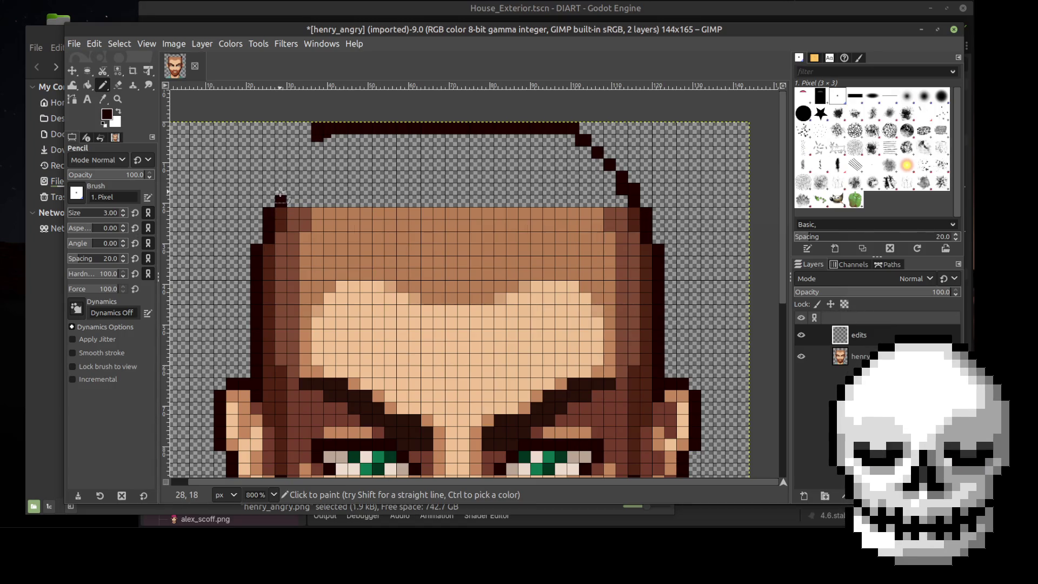
left_click(280, 192)
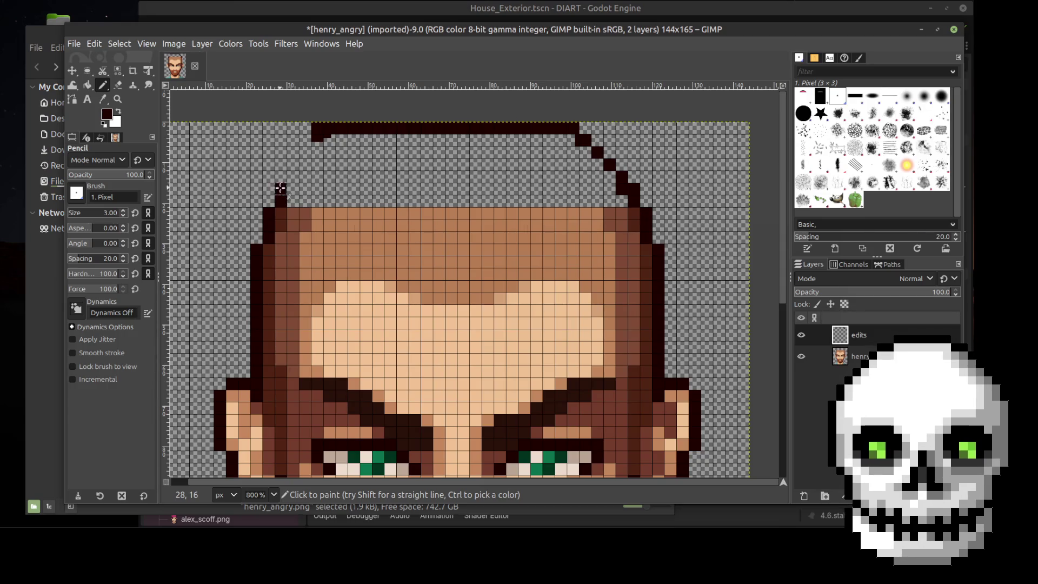
left_click(292, 177)
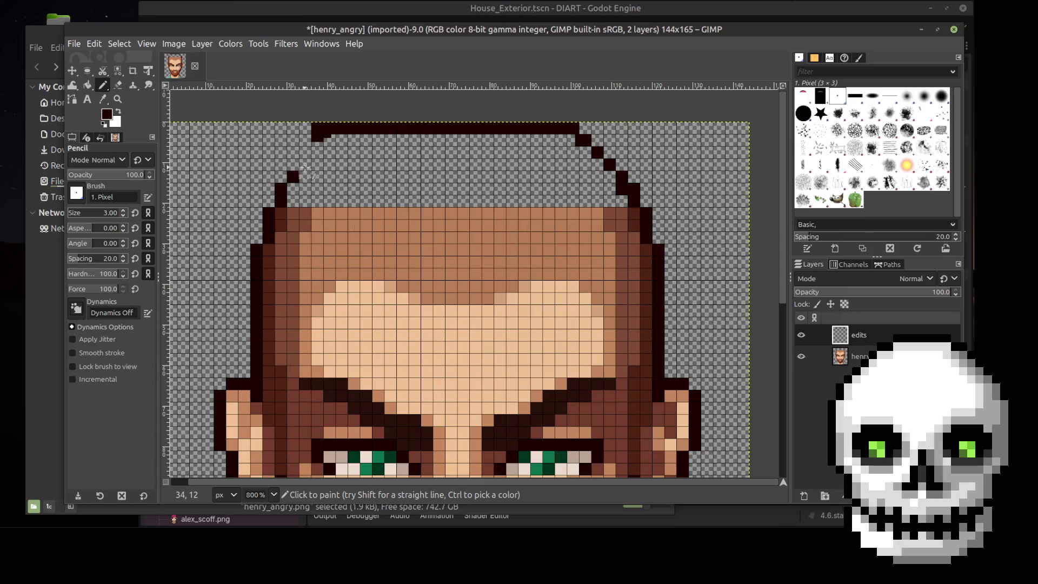
left_click(305, 165)
left_click(305, 153)
left_click(317, 140)
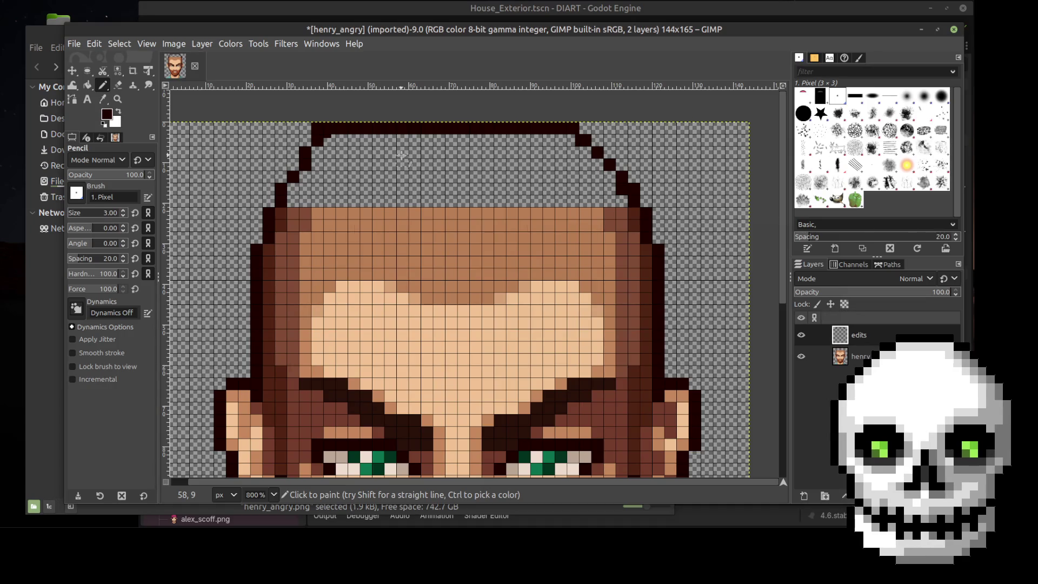
Erase stray pixels at the cap's top-left corner and on the left slope
key("shift+e")
left_click(317, 128)
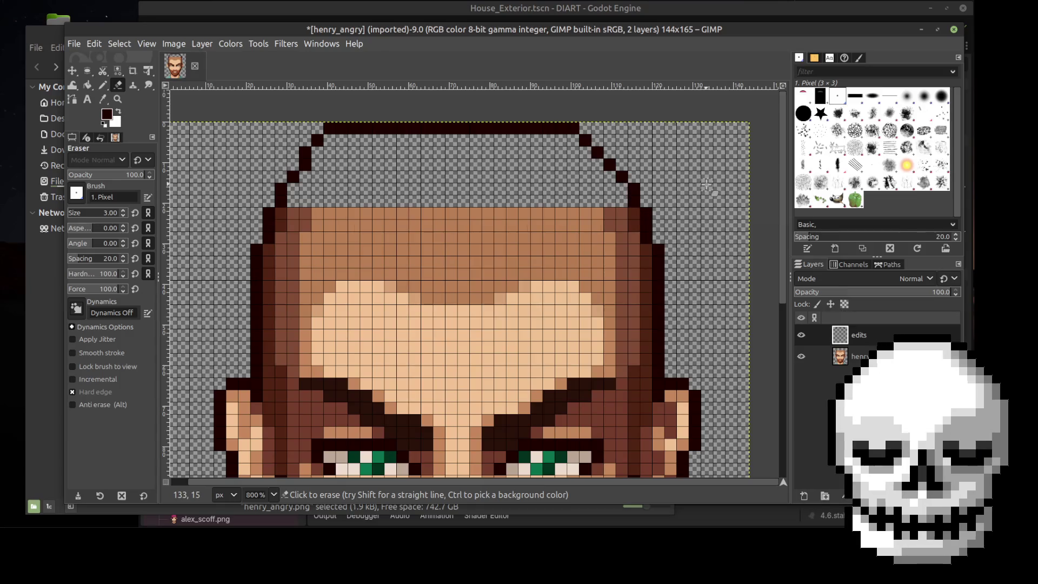
scroll(715, 183, "down", 2, "ctrl")
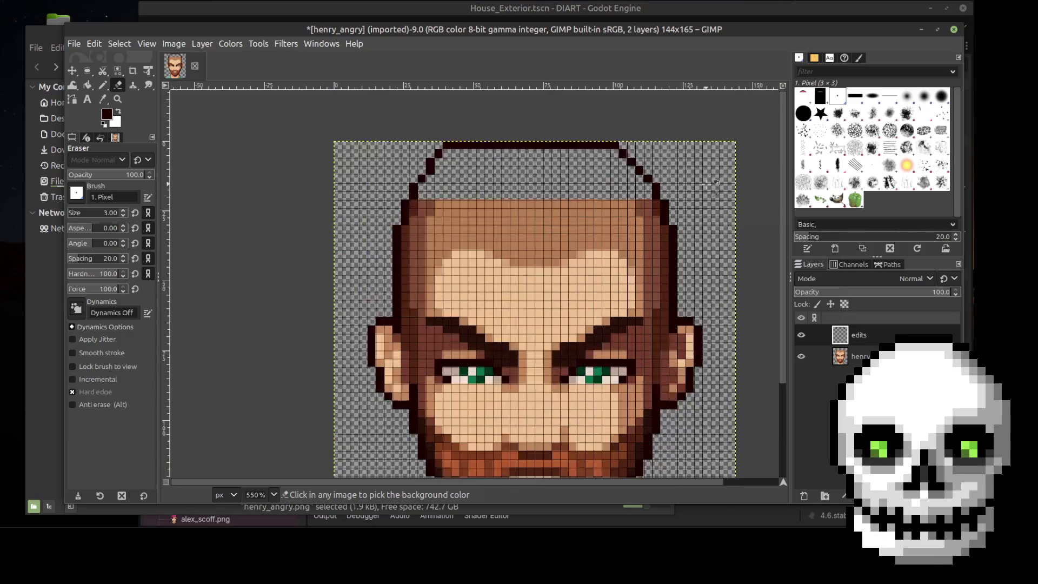
scroll(714, 182, "up", 2, "ctrl")
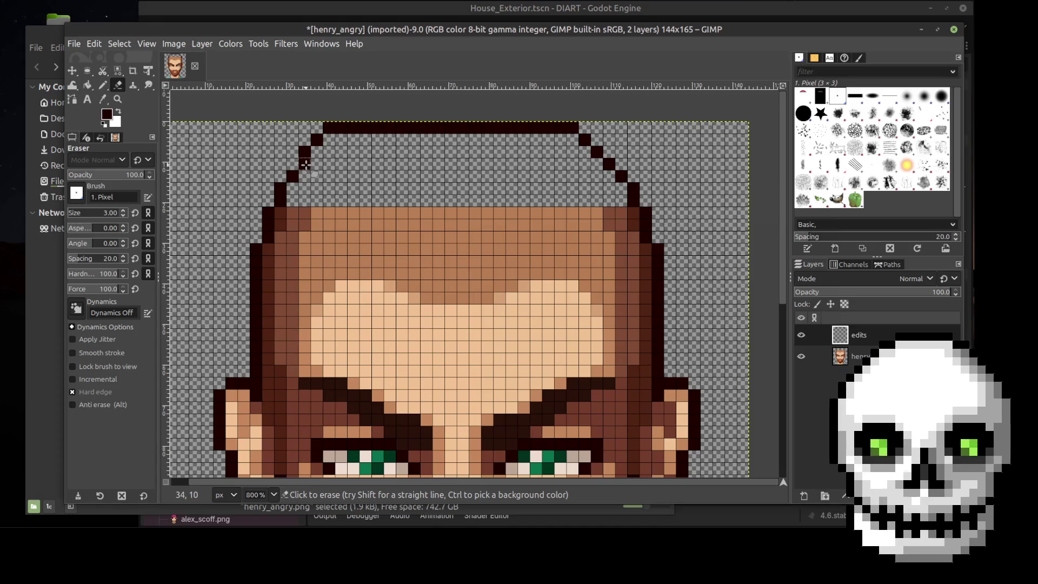
left_click(305, 151)
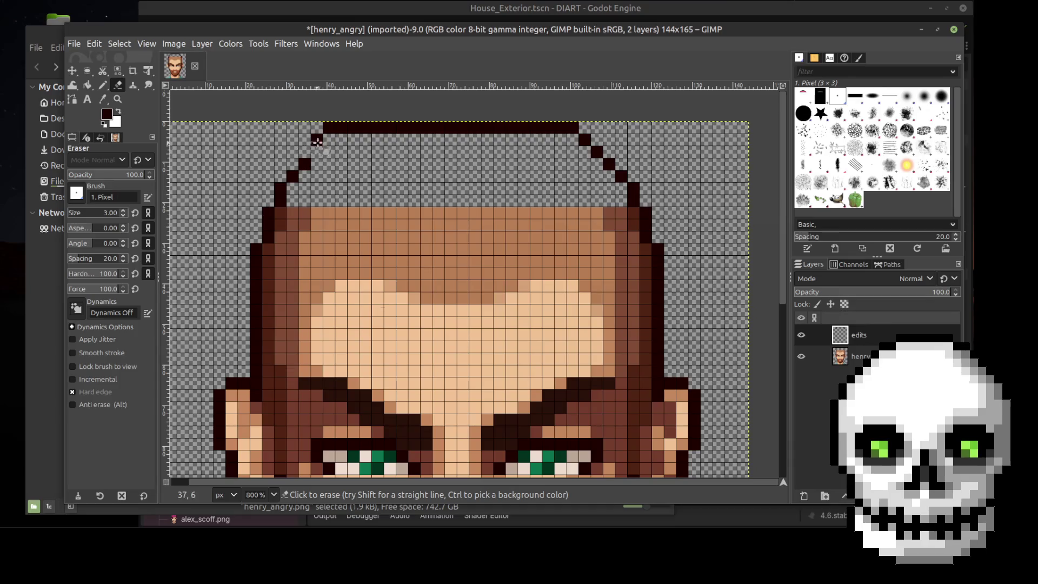
Erase the top-left corner pixels and pencil in the two missing pixels on the left diagonal
left_click(317, 140)
left_click(329, 128)
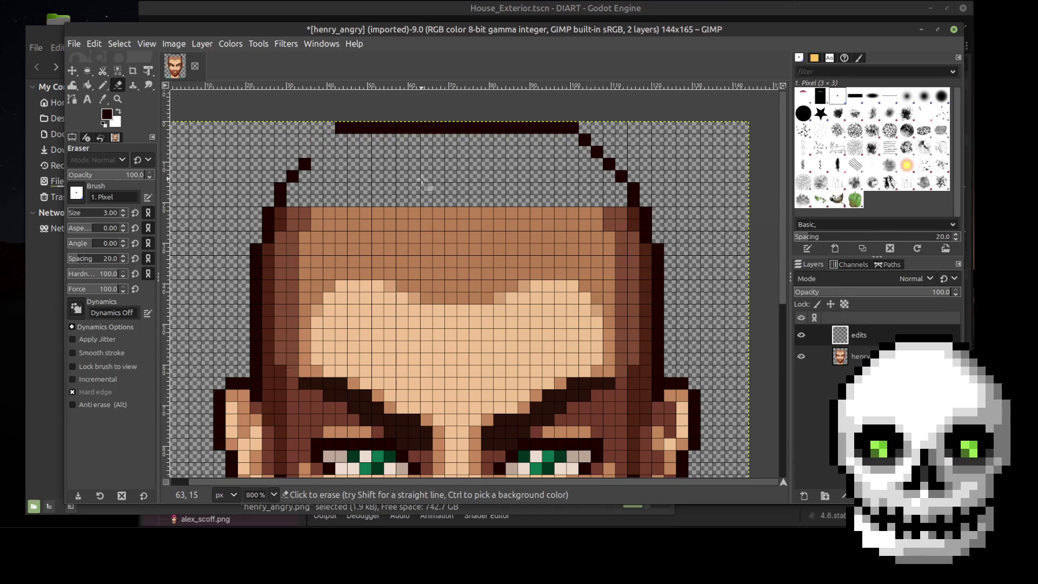
key("n")
left_click(317, 152)
left_click(329, 140)
scroll(748, 169, "down", 1)
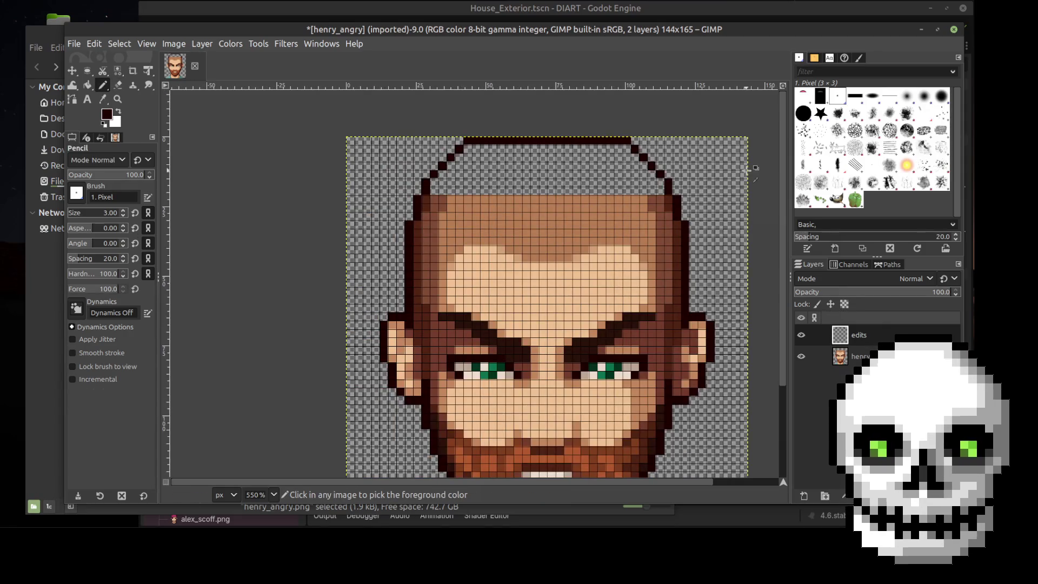
scroll(748, 169, "up", 1)
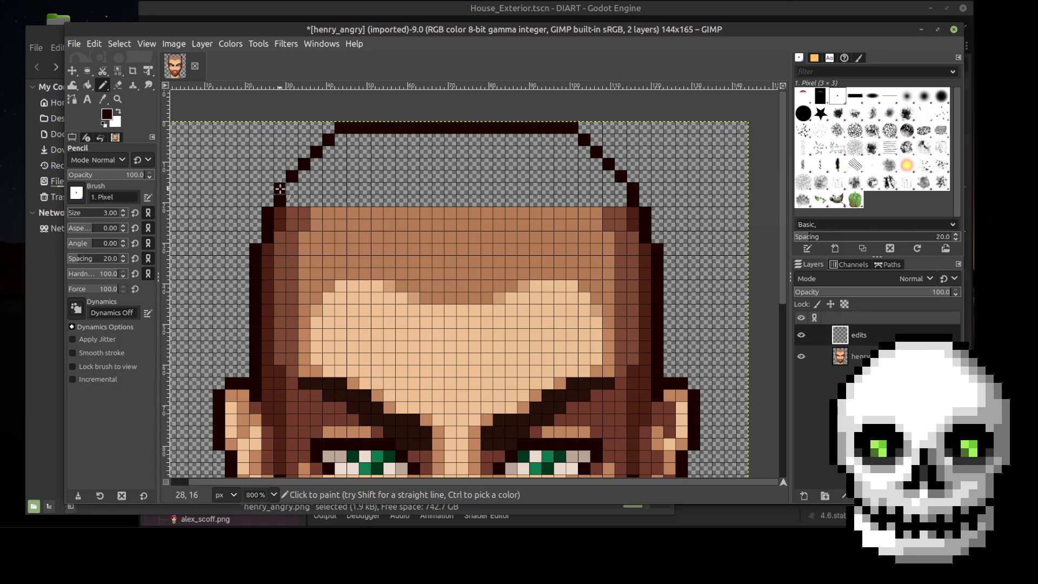
key("e")
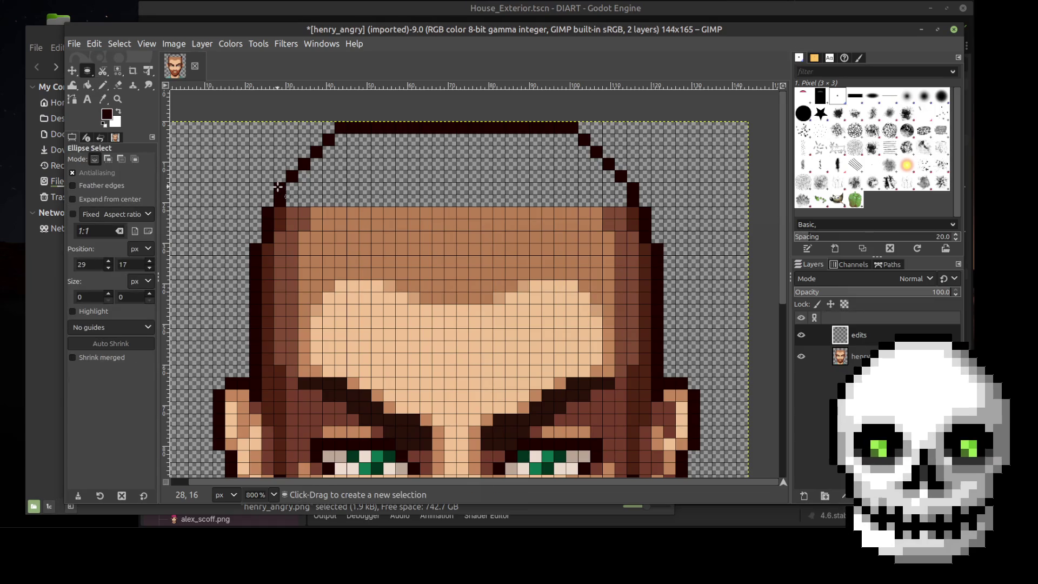
Erase pixels on both outline diagonals and shorten the top bar from the right
key("shift+e")
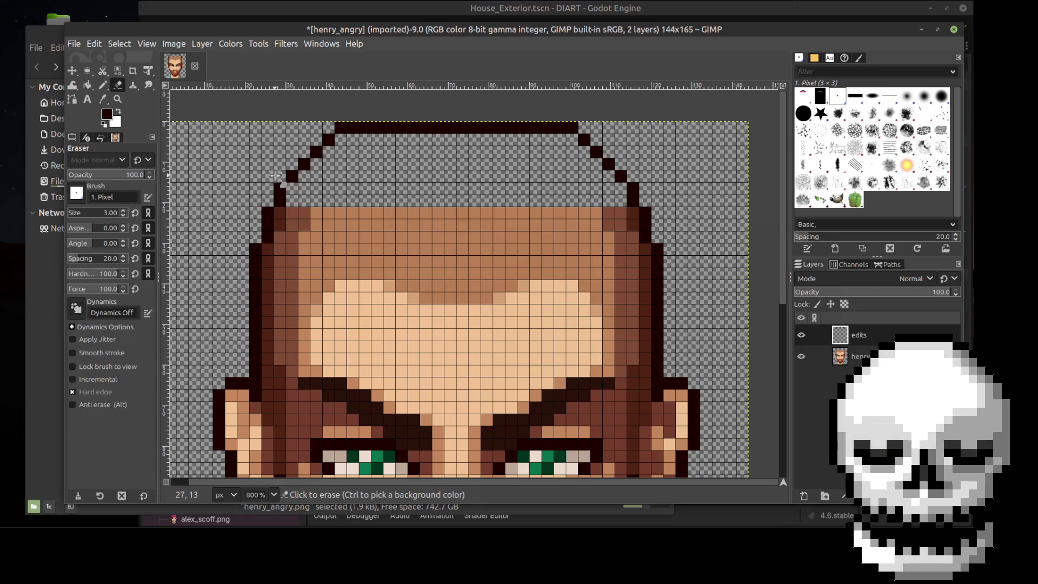
left_click(280, 189)
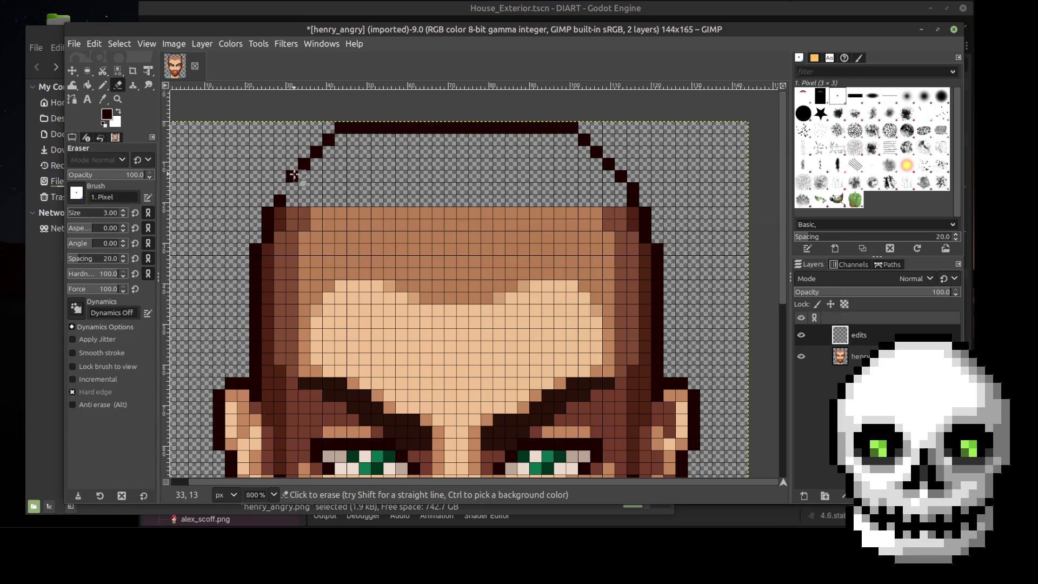
left_click(292, 176)
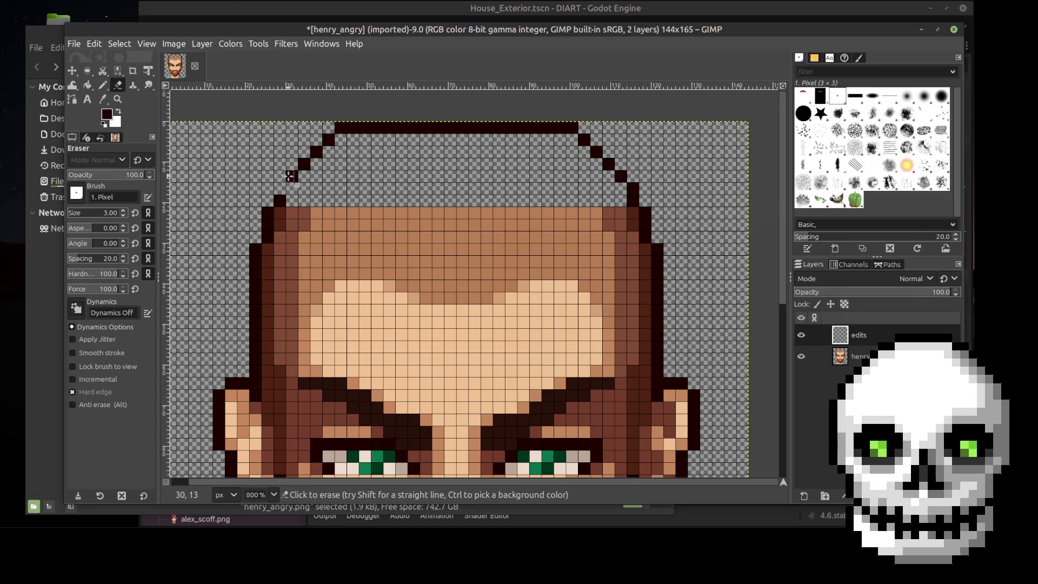
left_click(632, 188)
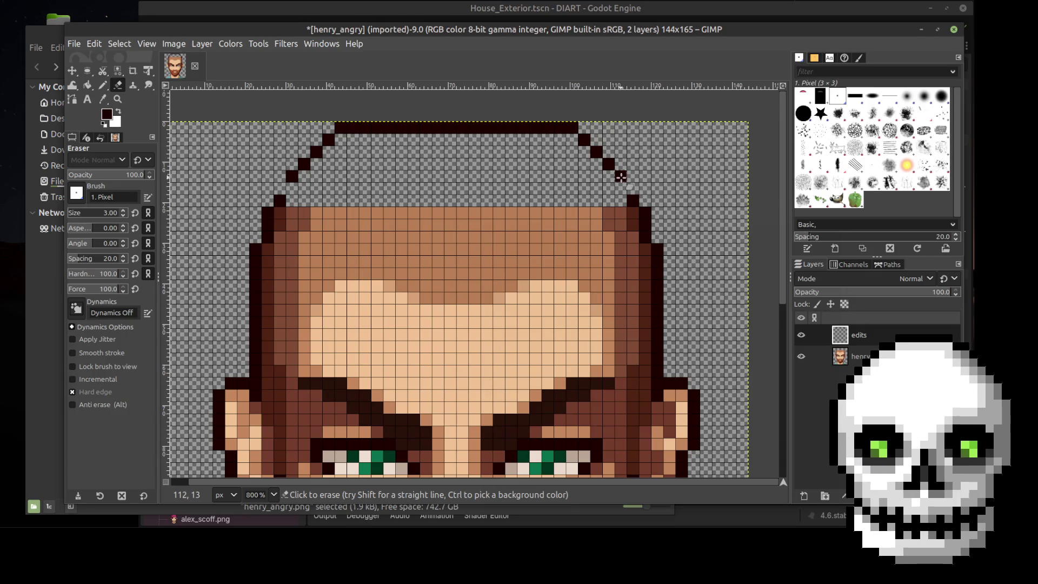
left_click(571, 127)
left_click(571, 128)
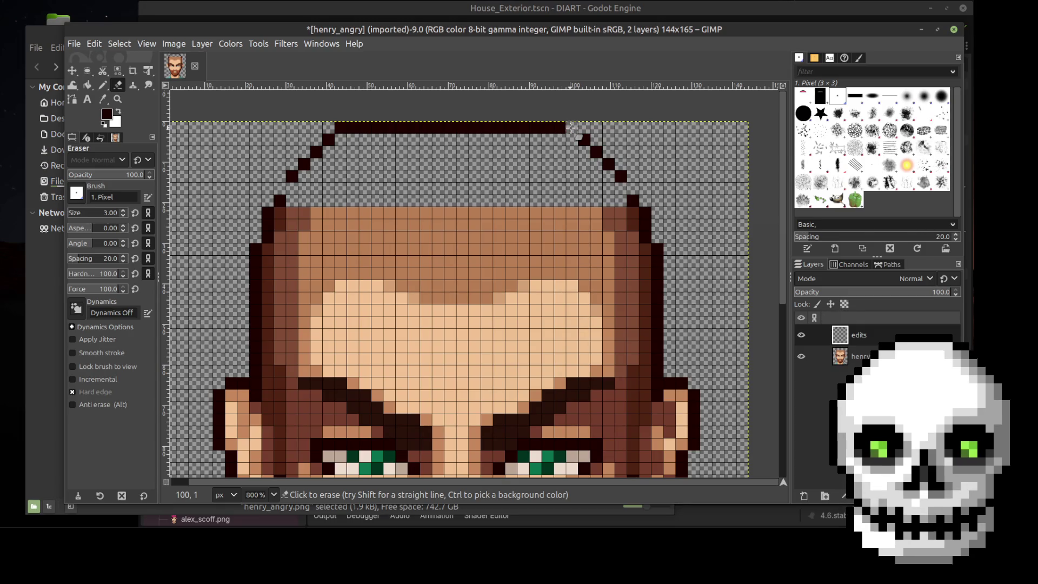
left_click(559, 128)
left_click(546, 128)
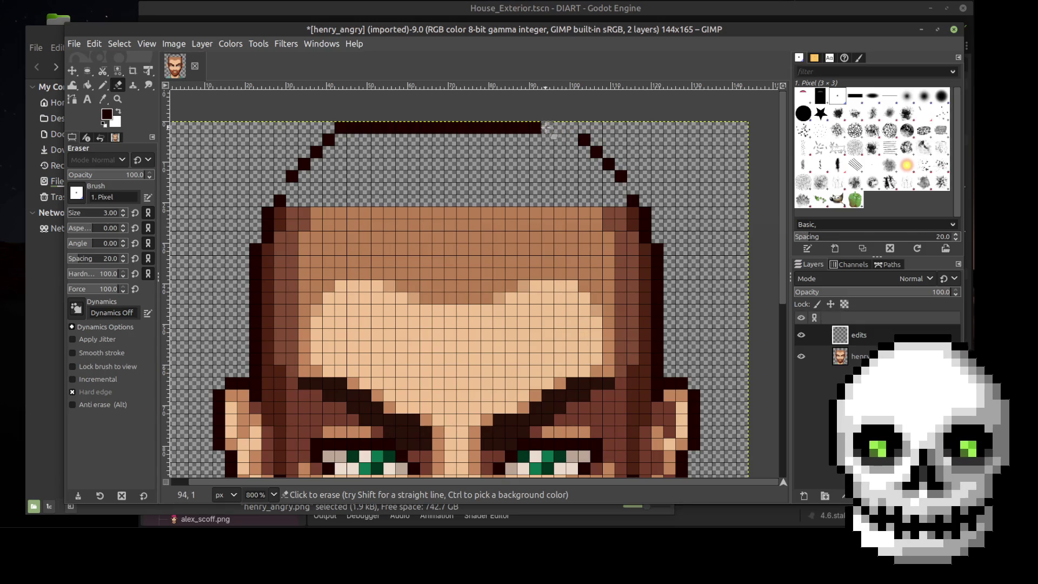
left_click(534, 127)
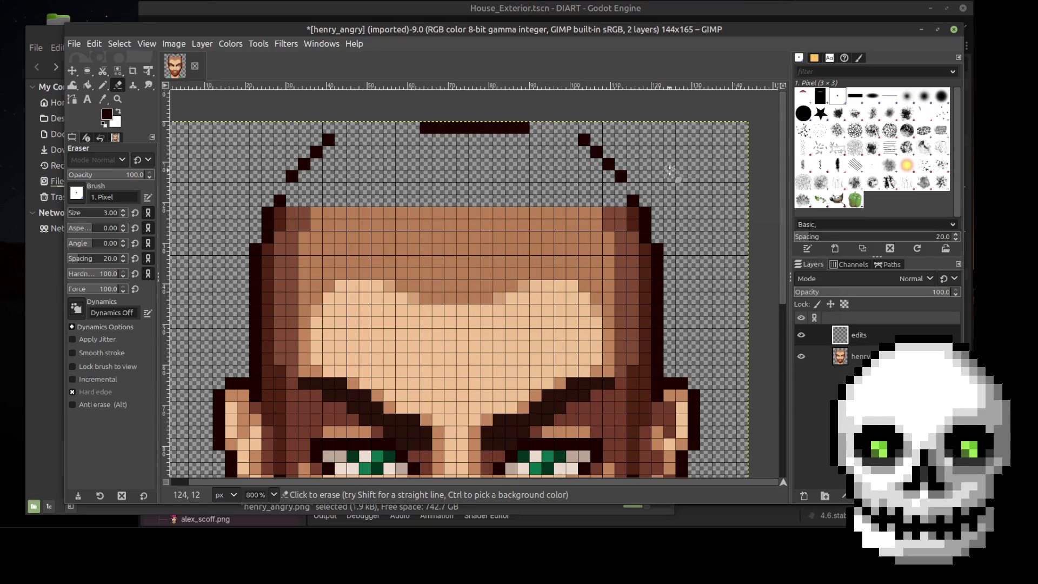
left_click(329, 140)
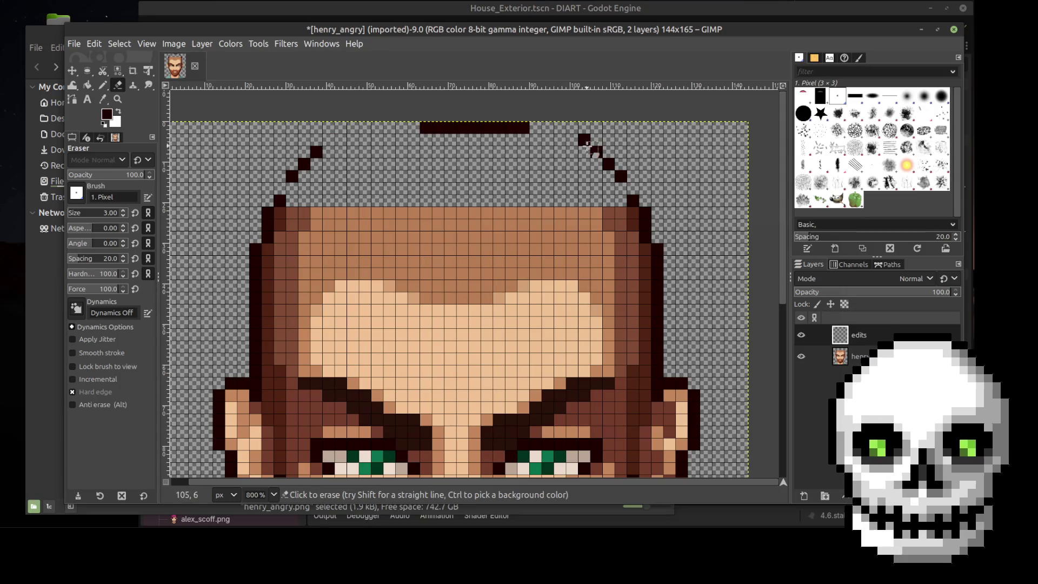
left_click(584, 140)
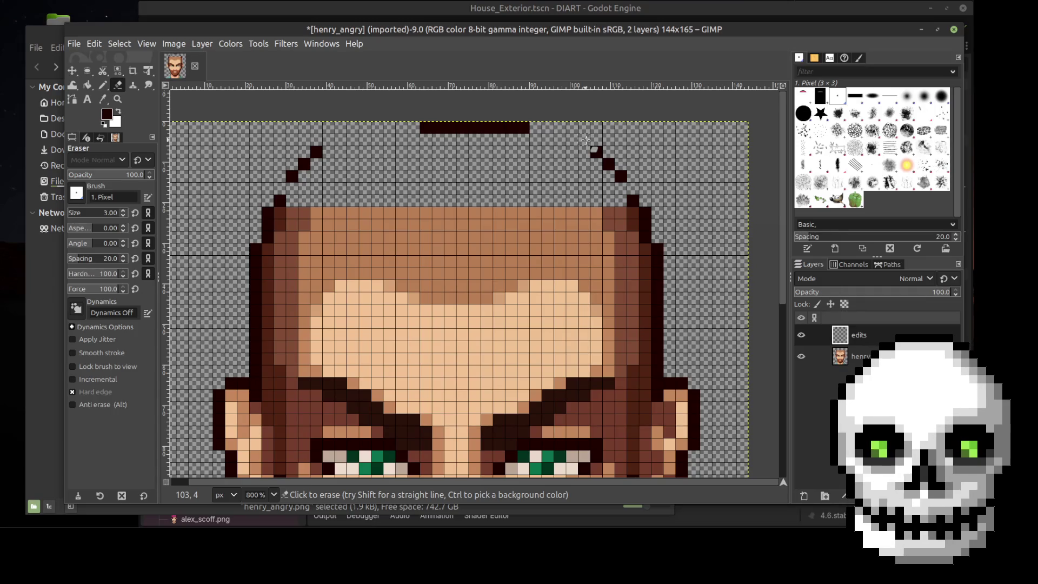
Pencil new stepped corner pixels along the row just below the shortened top bar
key("n")
left_click(413, 128)
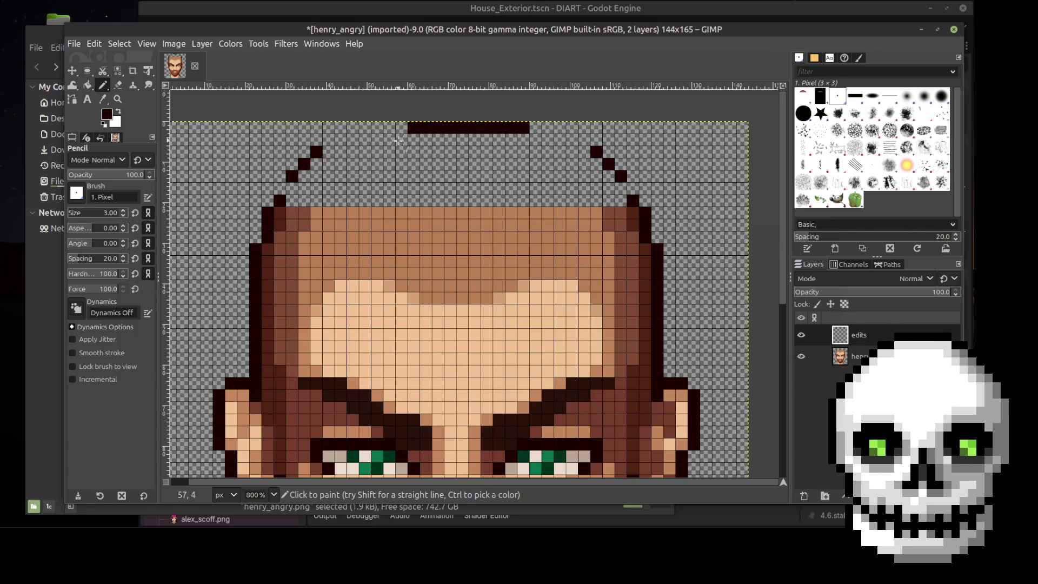
left_click(402, 140)
left_click(389, 140)
left_click(535, 139)
left_click(555, 140)
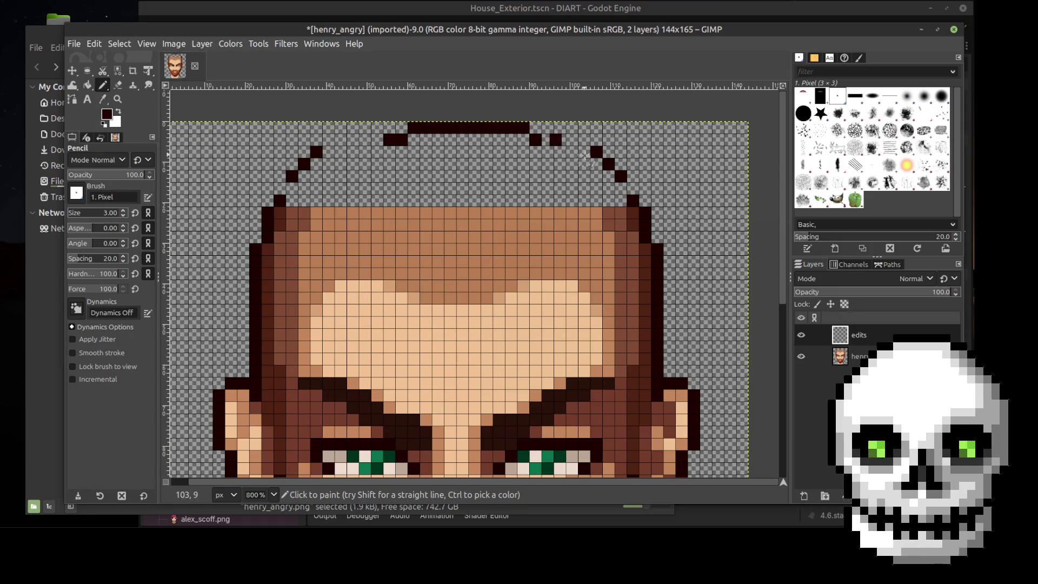
left_click(545, 139)
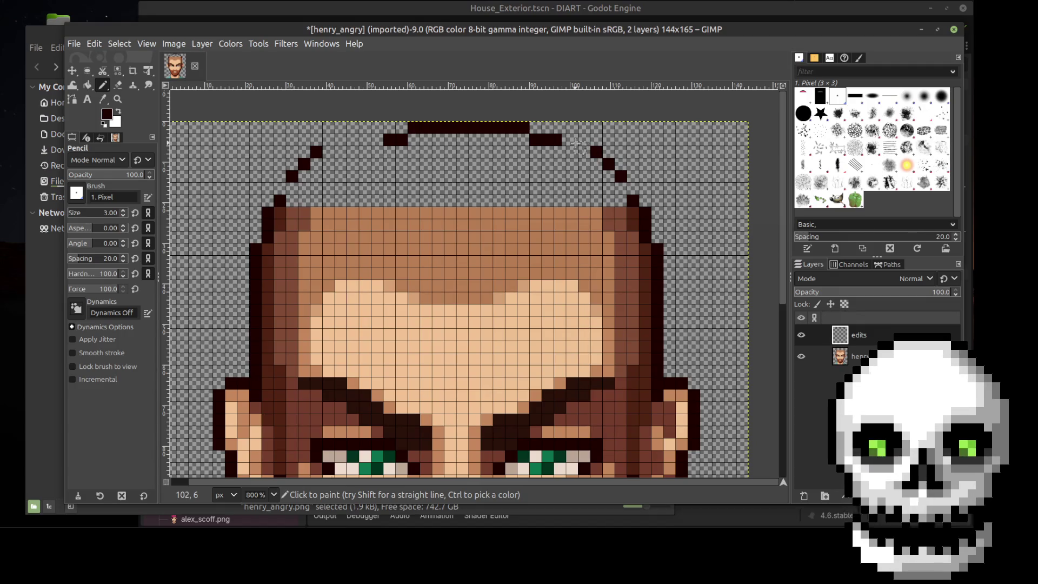
key("shift+e")
left_click(558, 139)
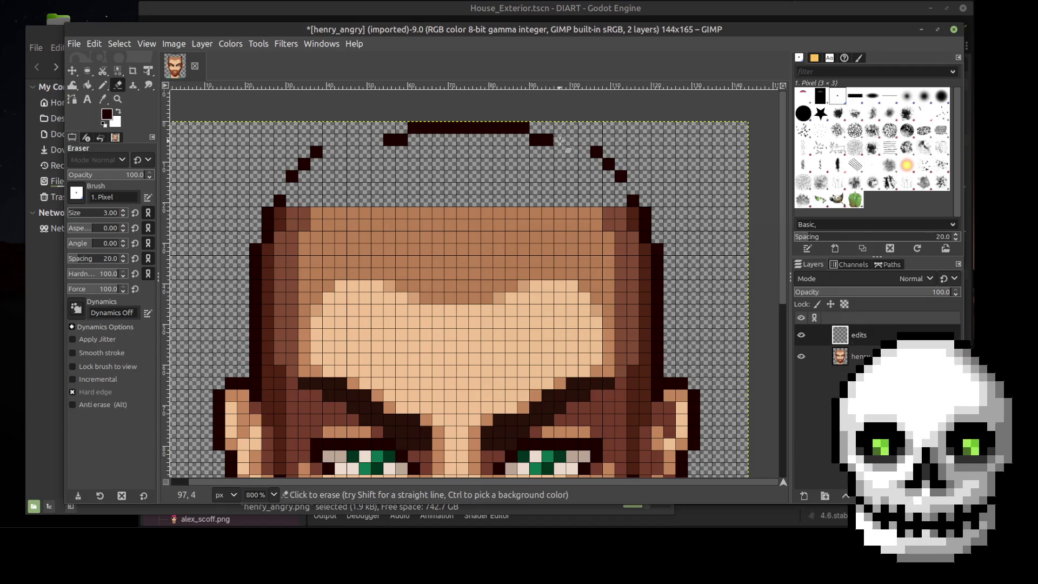
key("n")
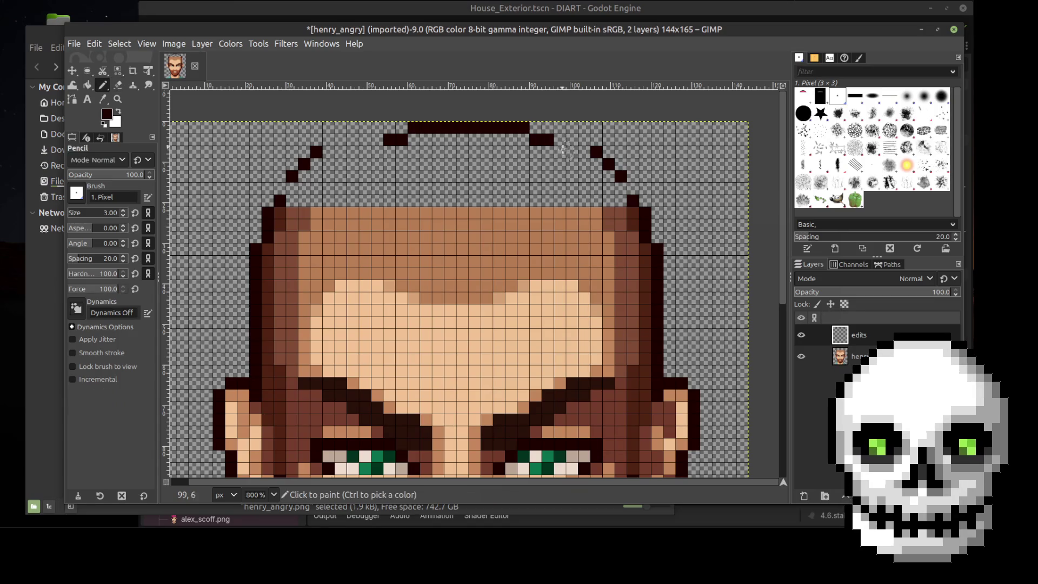
left_click(560, 152)
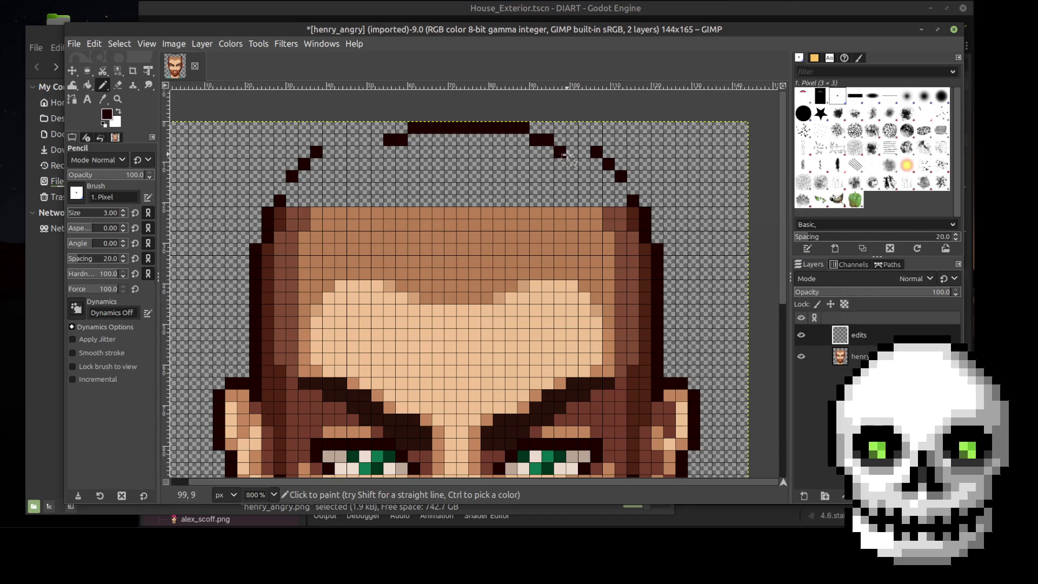
key("shift+e")
Erase the old top blocks and both diagonals of the cap outline
mouse_move(564, 155)
left_mouse_down()
mouse_move(475, 128)
mouse_move(424, 128)
mouse_move(407, 139)
mouse_move(418, 127)
left_mouse_up()
mouse_move(318, 155)
left_mouse_down()
mouse_move(289, 181)
mouse_move(324, 147)
left_mouse_up()
left_click(313, 147)
mouse_move(593, 152)
left_mouse_down()
mouse_move(620, 176)
mouse_move(607, 169)
mouse_move(616, 158)
left_mouse_up()
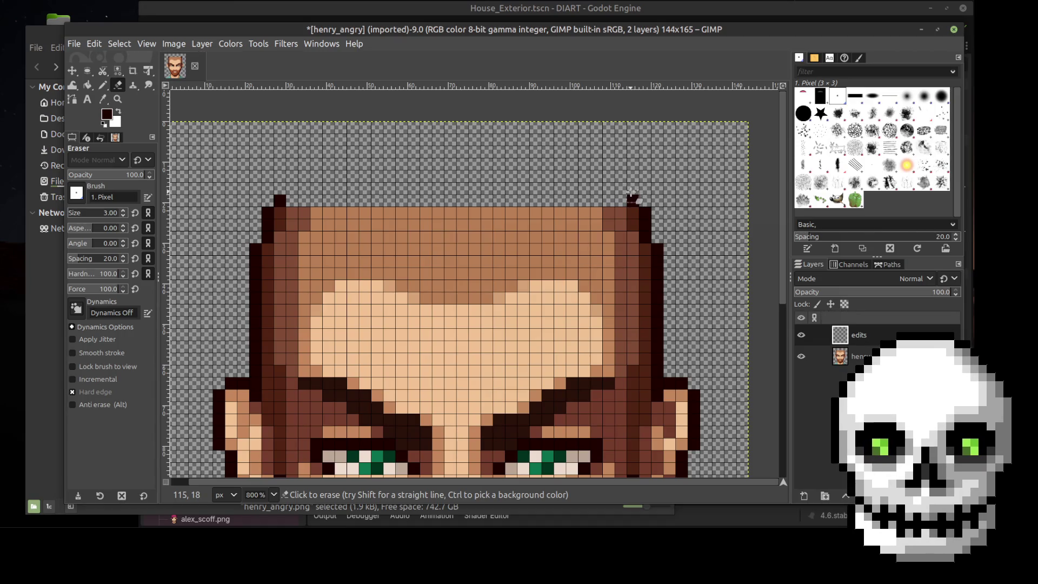
Pencil stacked dark blocks rising above both hair tips, stepping the right side inward
key("n")
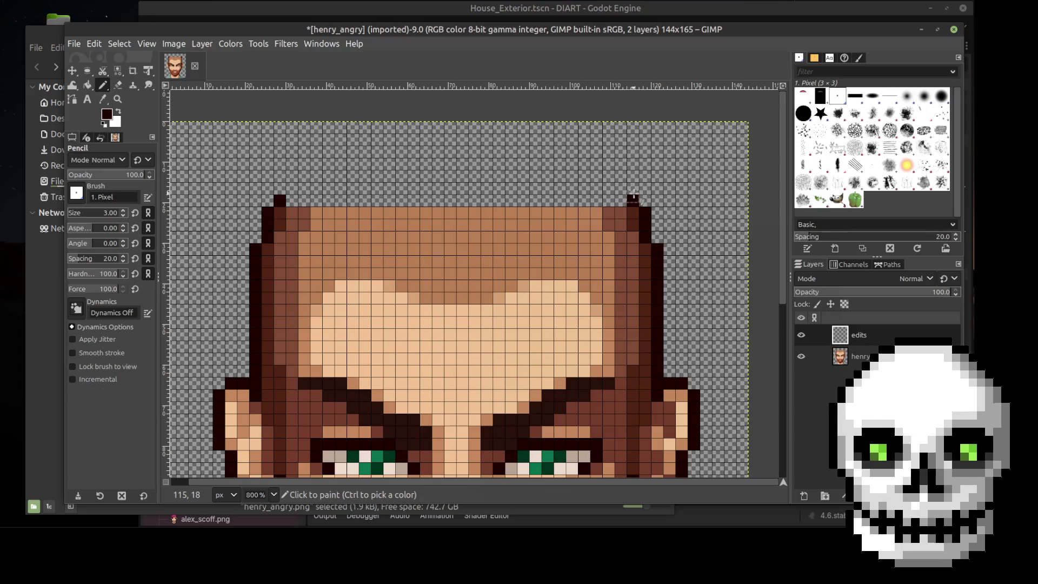
left_click(633, 188)
left_click(279, 187)
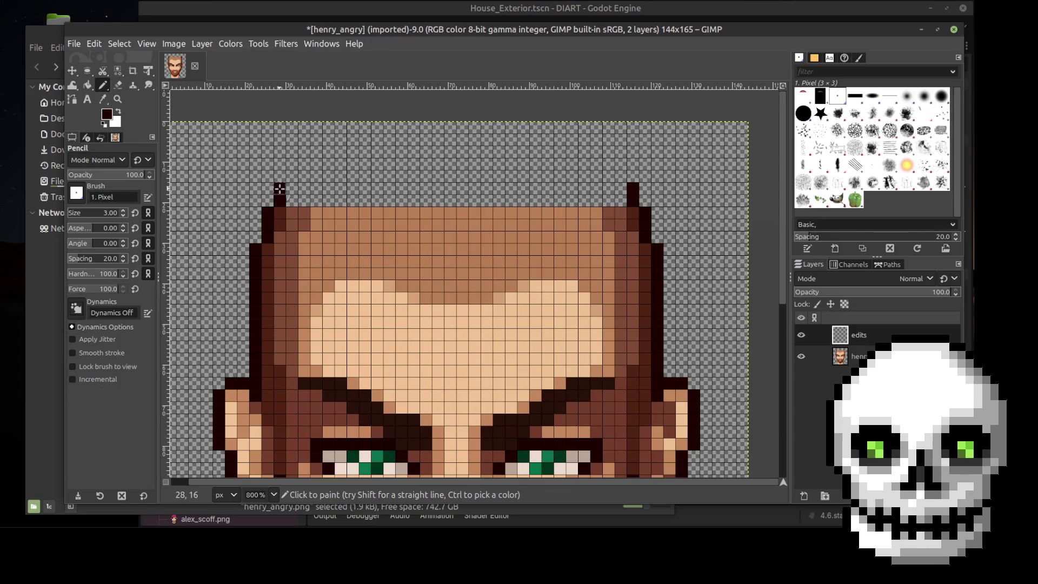
left_click(291, 176)
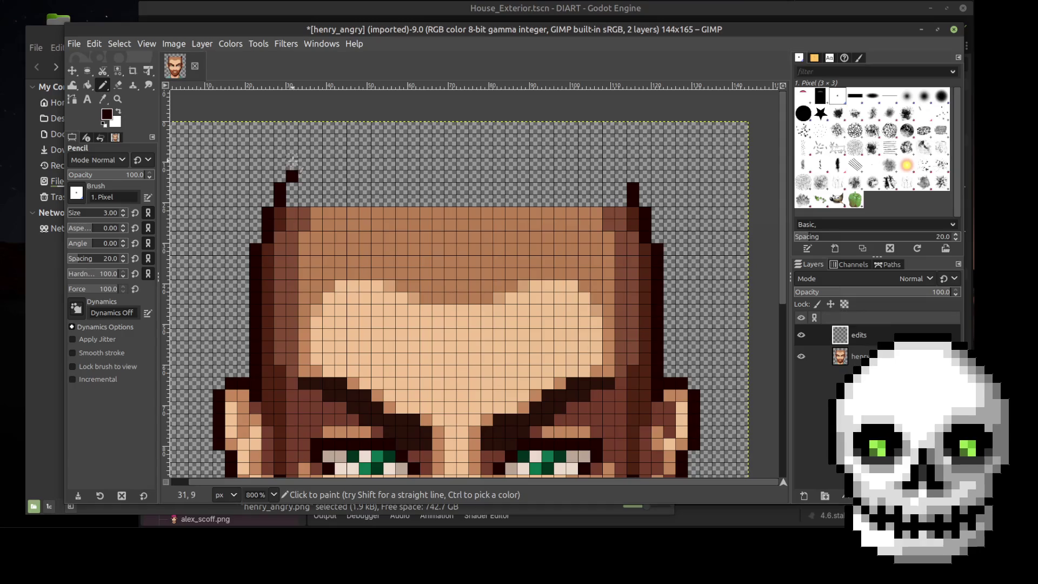
left_click(292, 164)
left_click(621, 177)
left_click(619, 163)
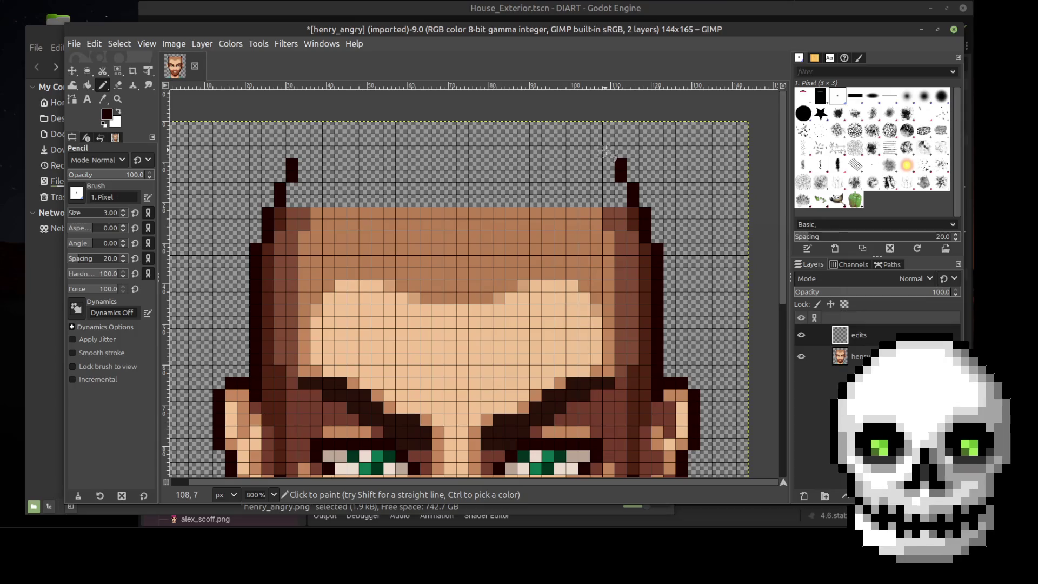
left_click(608, 152)
Step the left diagonal upward and draw a straight line across the top of the head
left_click(300, 151)
key("ctrl+z")
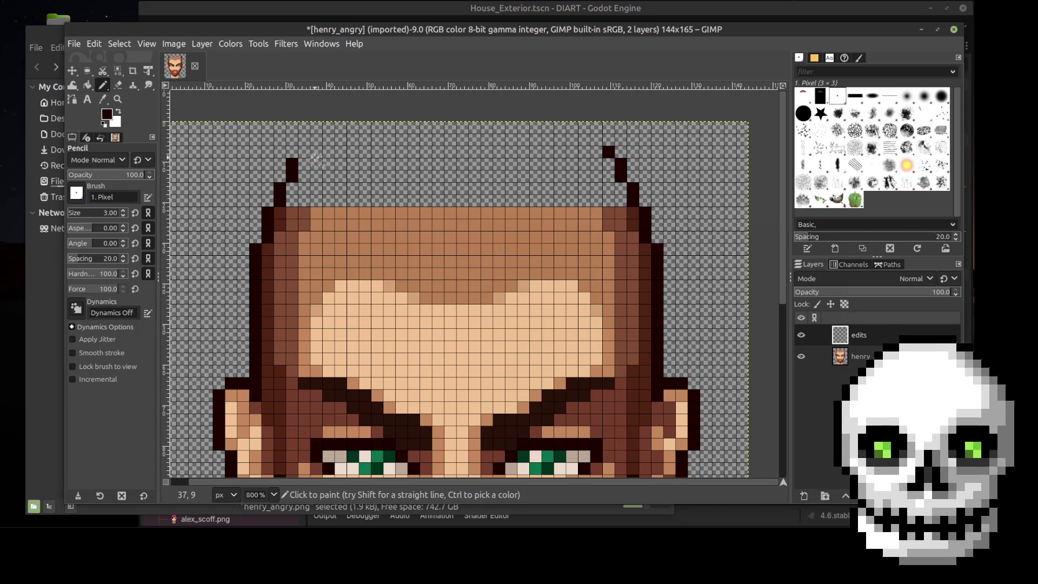
left_click(305, 152)
left_click(316, 140)
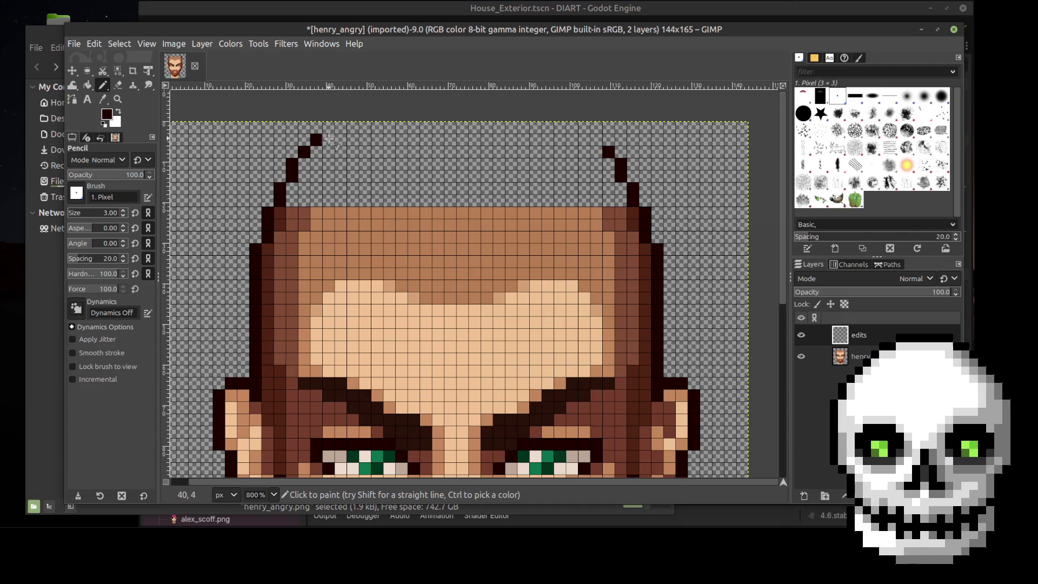
left_click(329, 139)
left_click(340, 126)
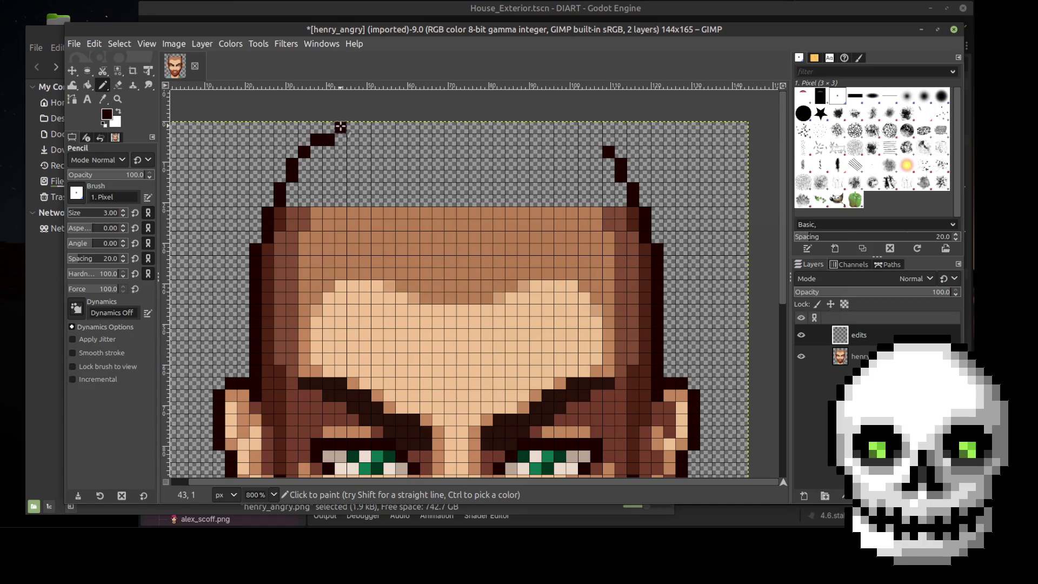
key("ctrl+z")
key("ctrl+z")
left_click(329, 127)
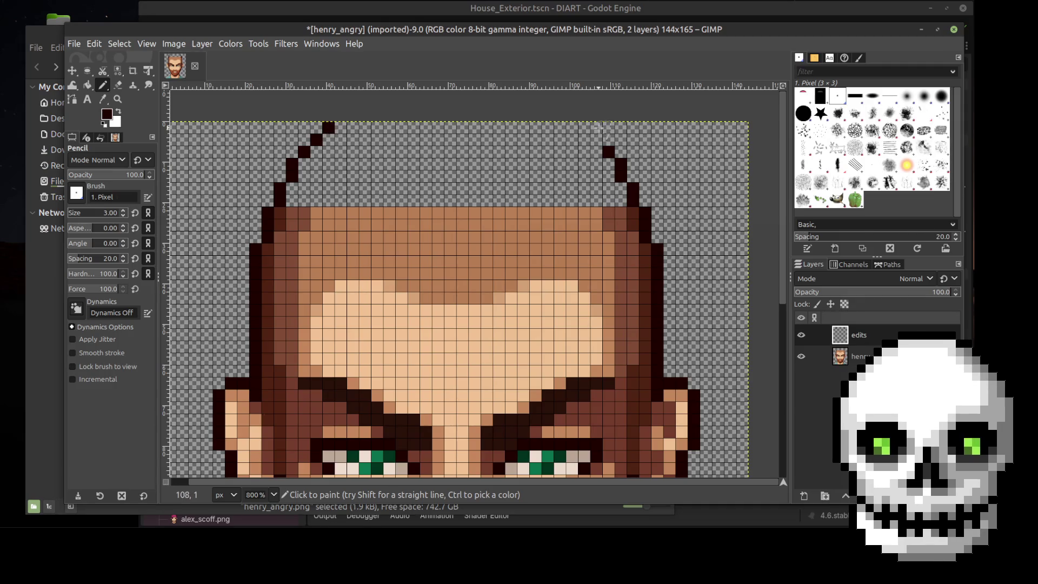
left_click(582, 126, "shift")
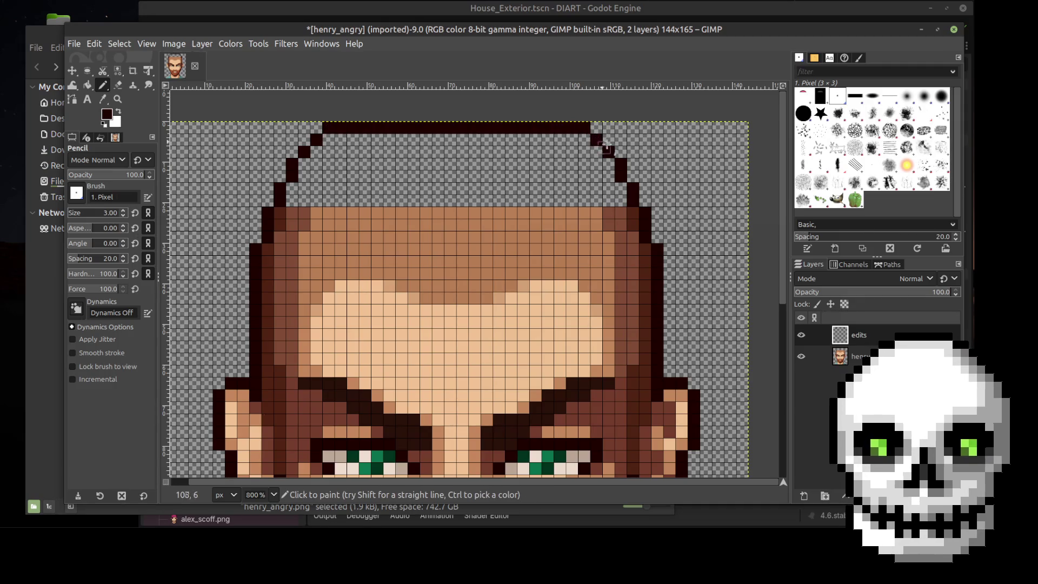
scroll(710, 187, "down", 2)
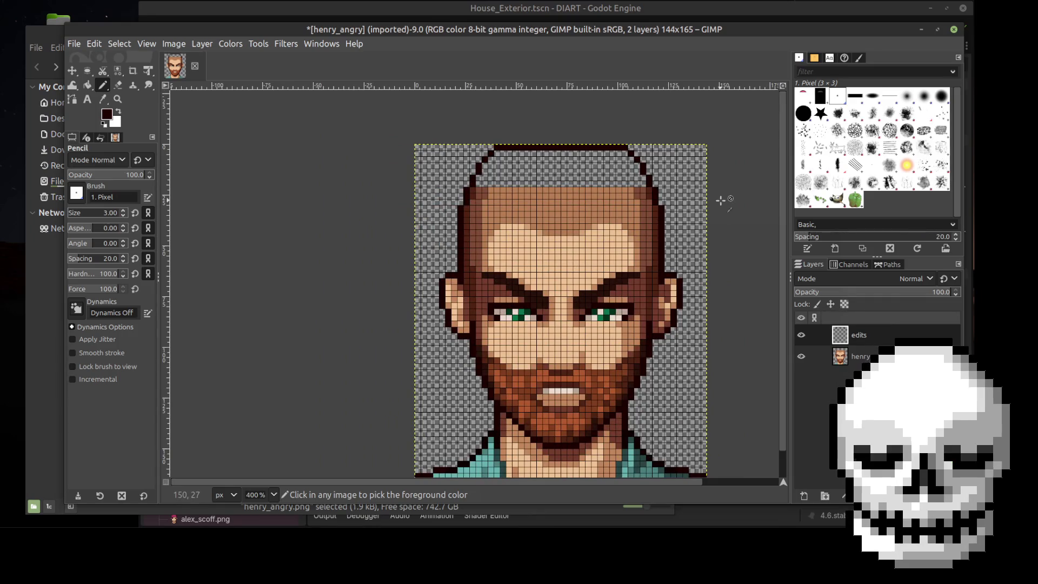
Switch from the Eraser to the Move tool to reposition the edits layer
scroll(722, 200, "up", 2)
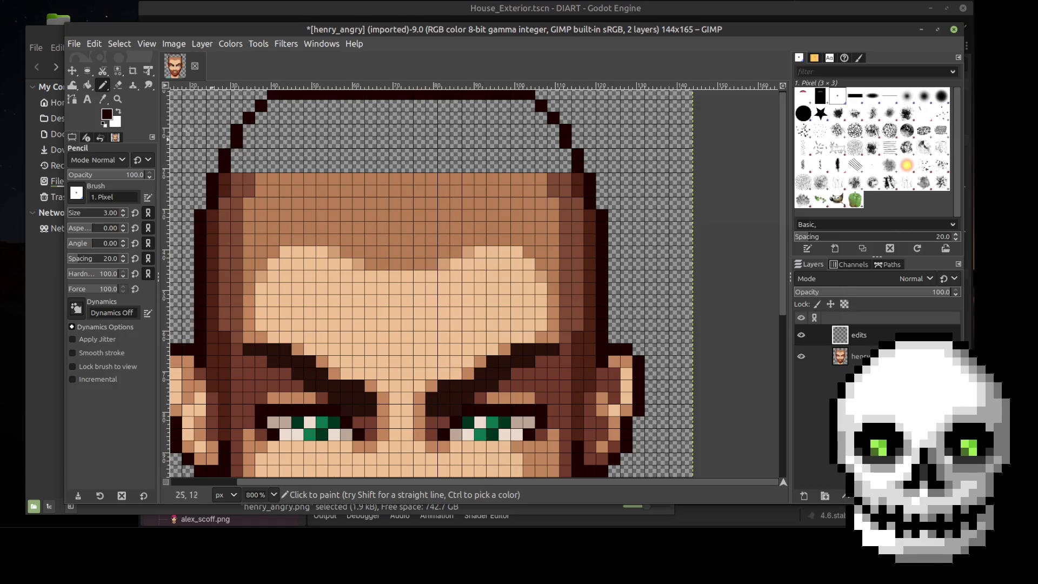
left_click(119, 86)
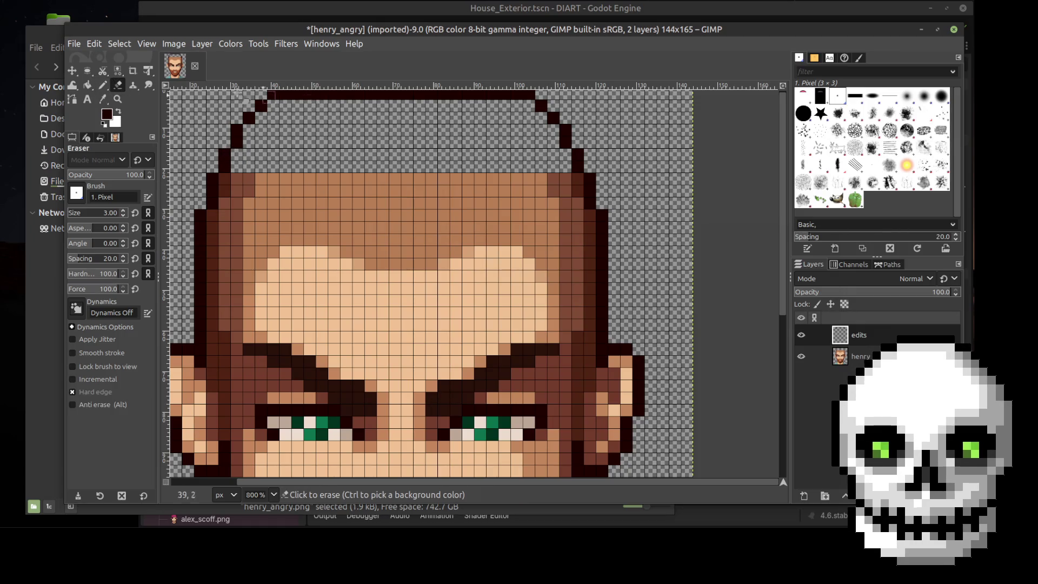
left_click(77, 74)
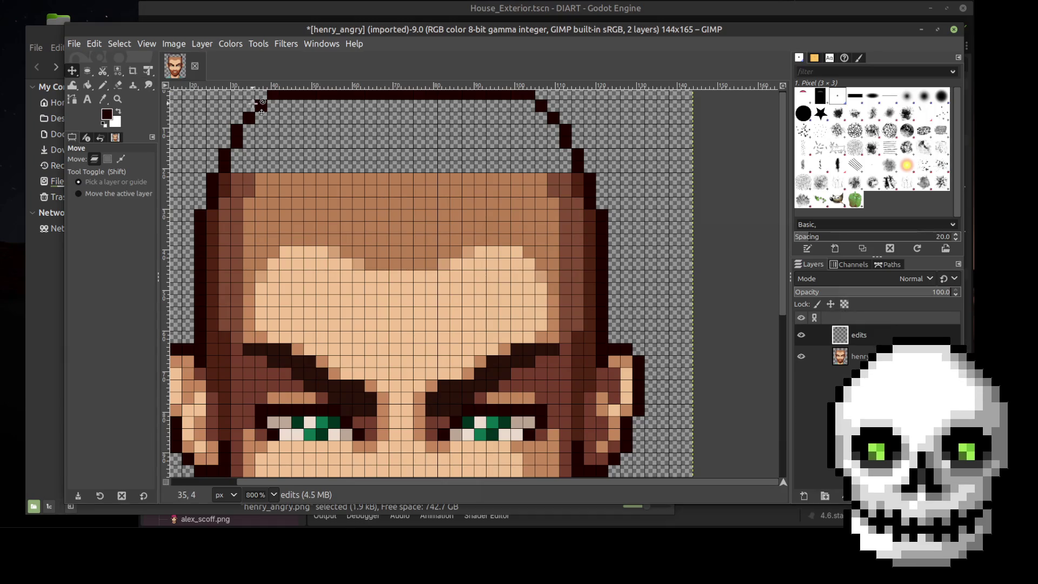
Nudge the edits layer down, then undo the shift and remove the cap's top outline row
key("Down")
key("Down")
key("Down")
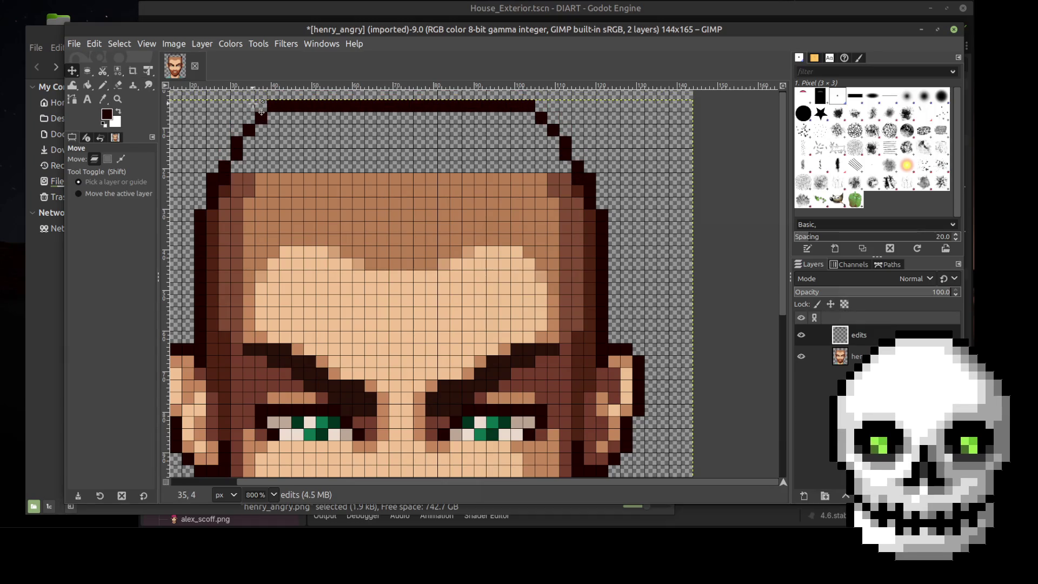
scroll(261, 112, "up", 1)
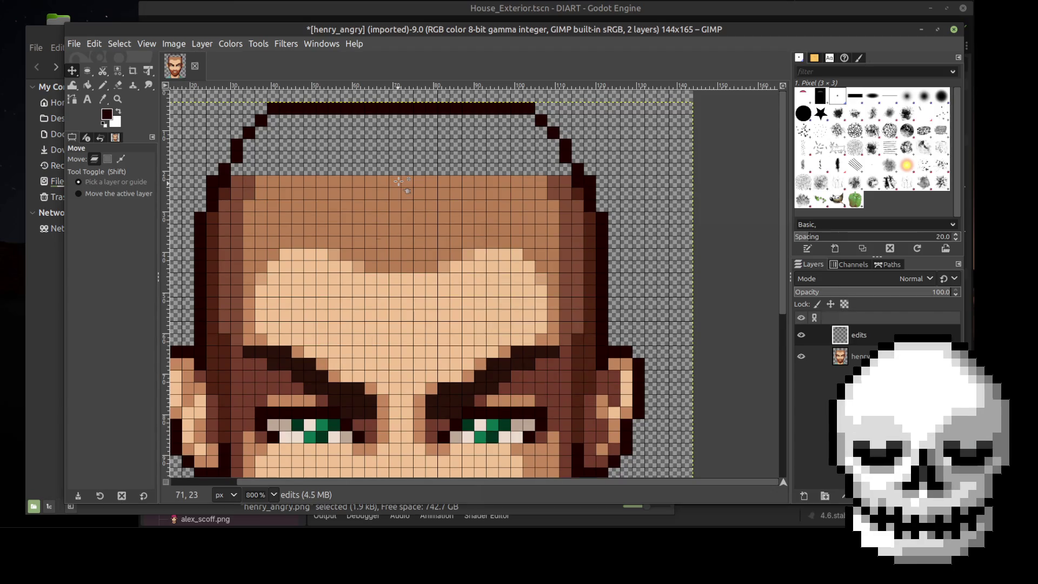
left_click(101, 85)
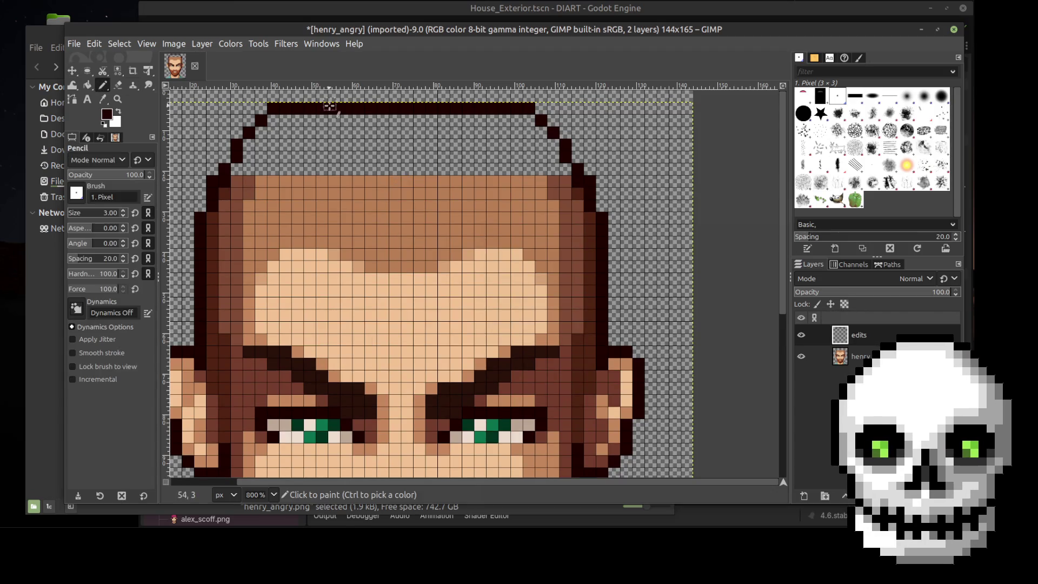
left_click(299, 96)
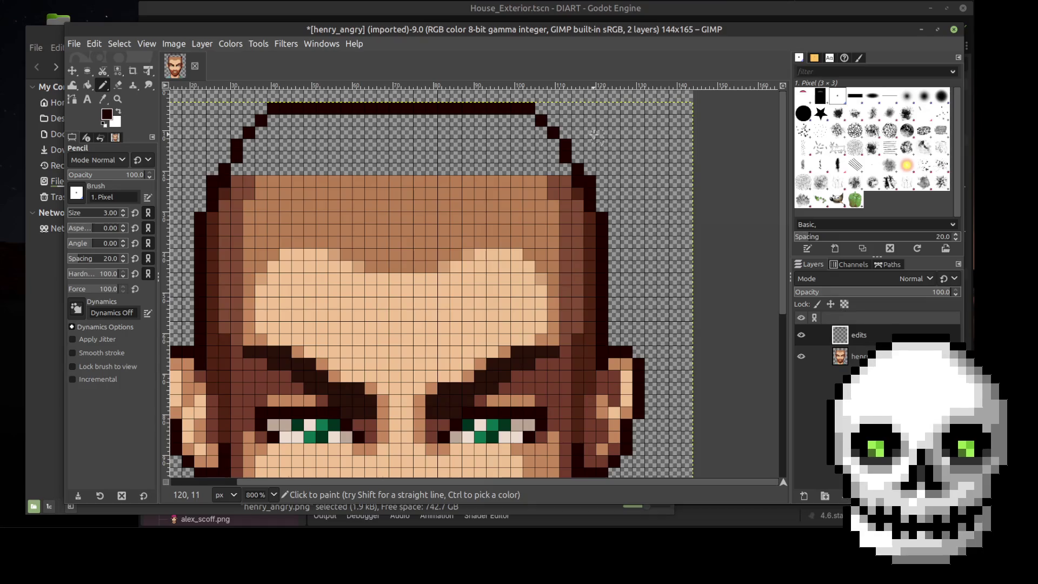
key("ctrl")
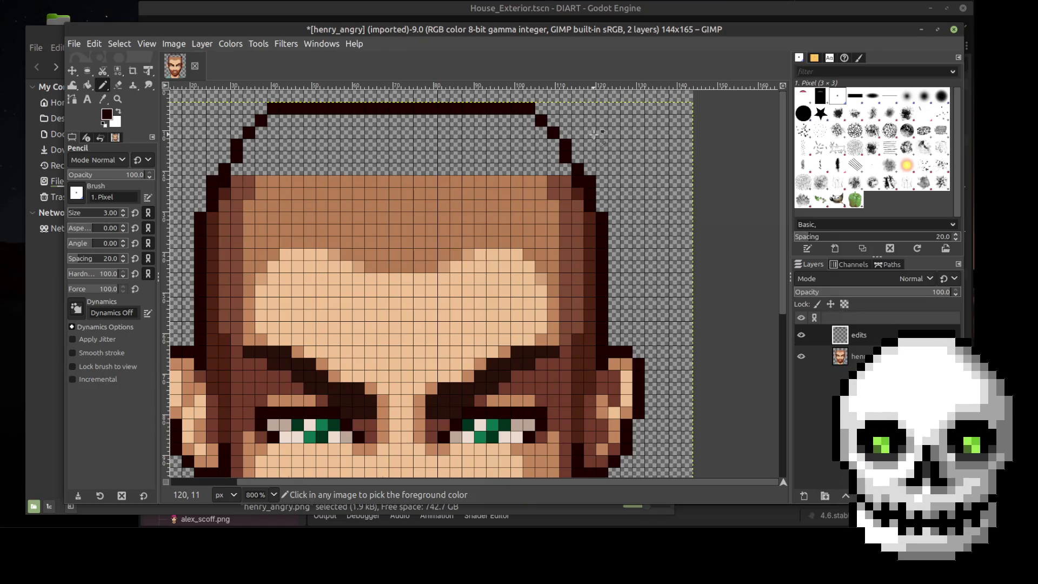
key("ctrl+z")
key("ctrl+z")
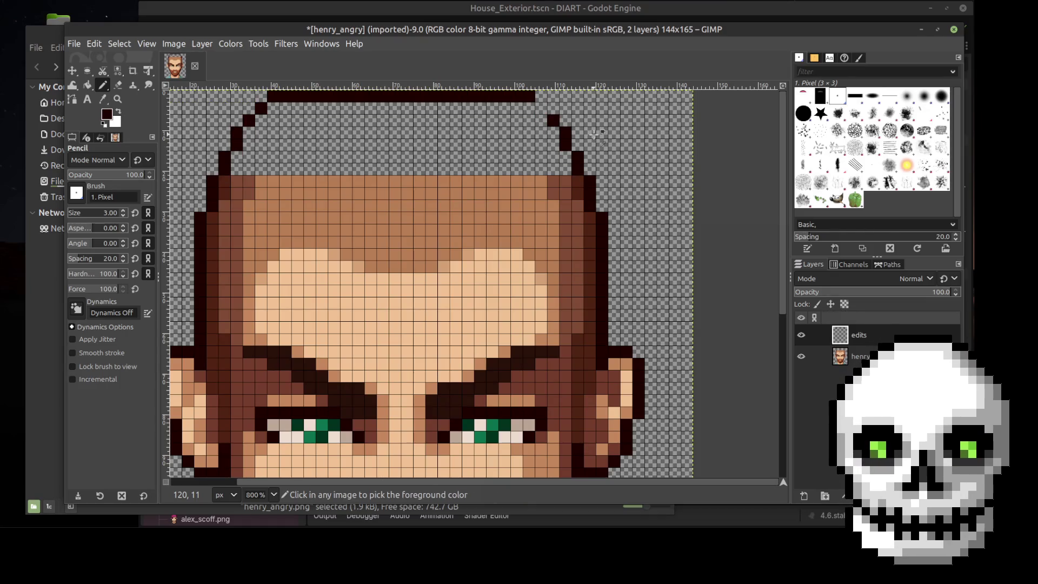
key("ctrl+z")
key("ctrl+z")
key("ctrl+z")
key("ctrl+z")
key("ctrl+z")
key("ctrl+z")
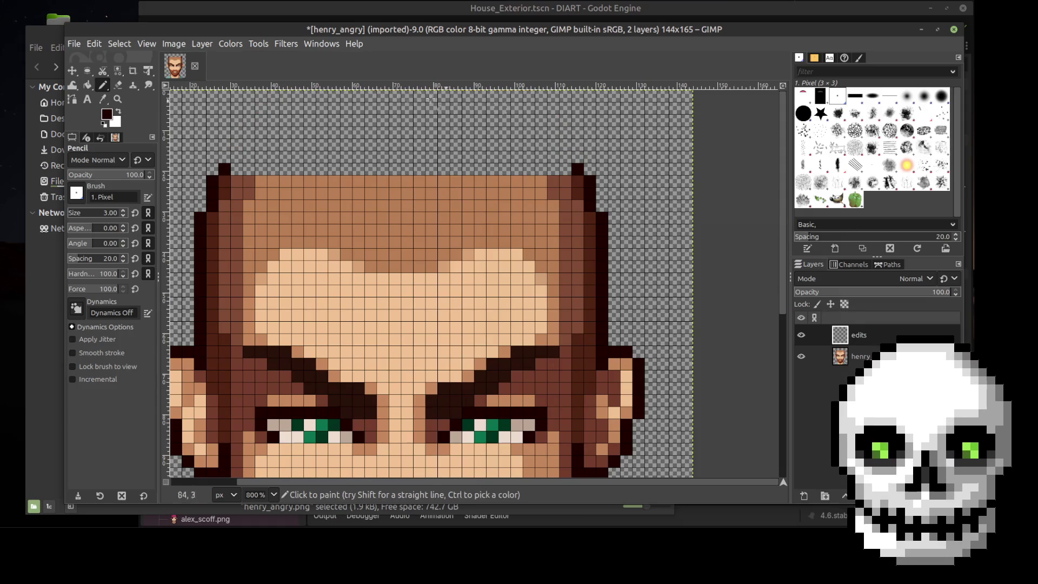
Pencil short dark strokes up from both top corners of the head, undoing an overlong top line
left_click_drag(237, 158, 237, 145)
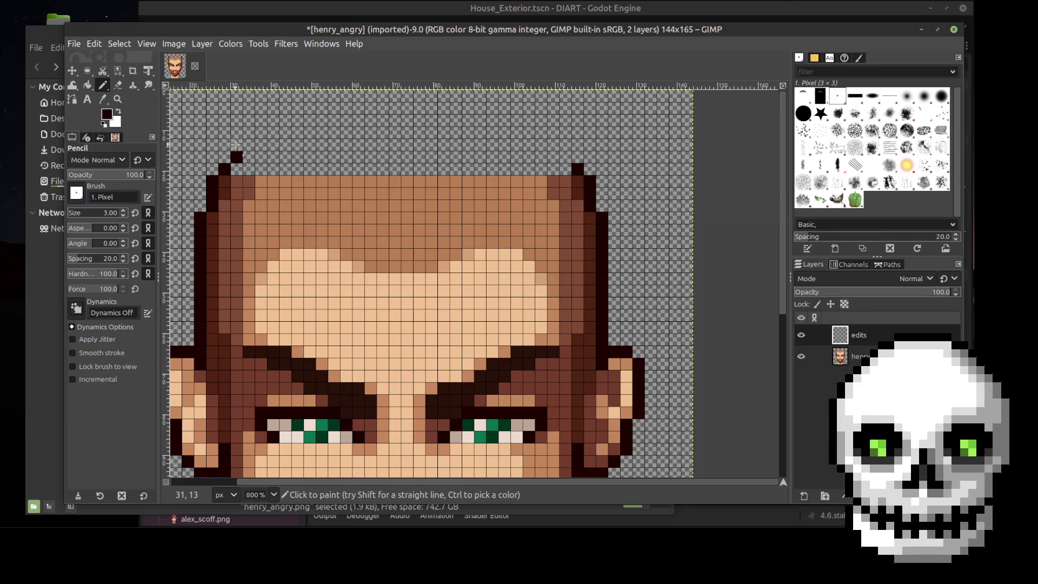
left_click_drag(564, 155, 562, 143)
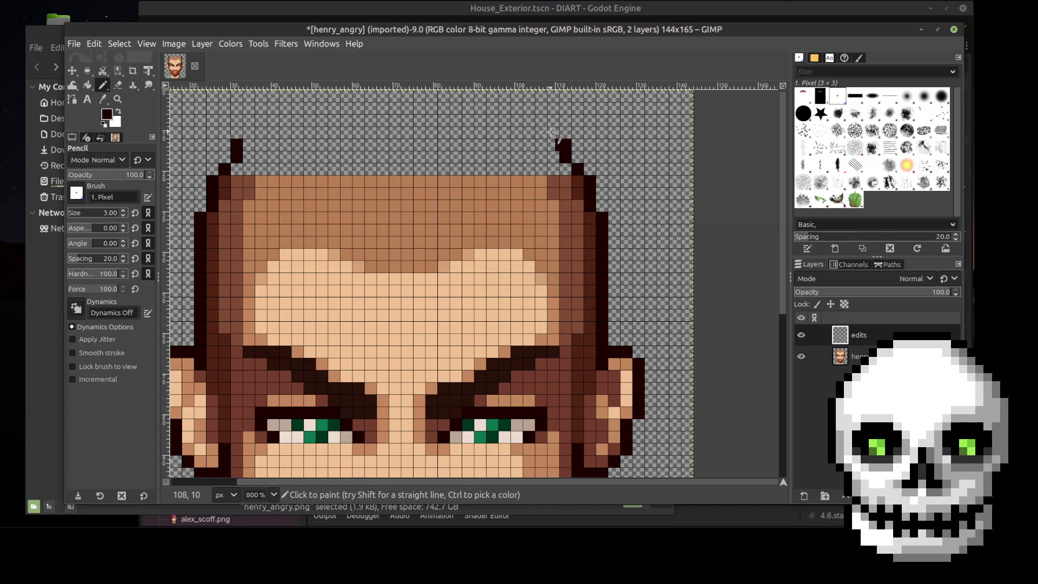
left_click(553, 133)
mouse_move(543, 124)
left_mouse_down()
mouse_move(514, 95)
mouse_move(281, 97)
mouse_move(289, 103)
left_mouse_up()
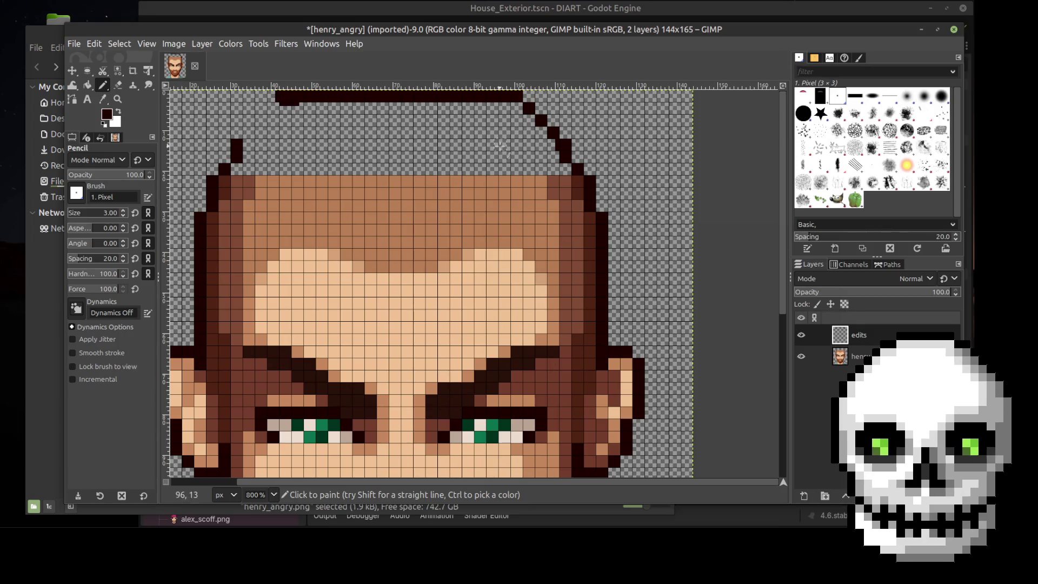
key("ctrl+z")
key("ctrl+z")
key("ctrl+z")
key("ctrl+z")
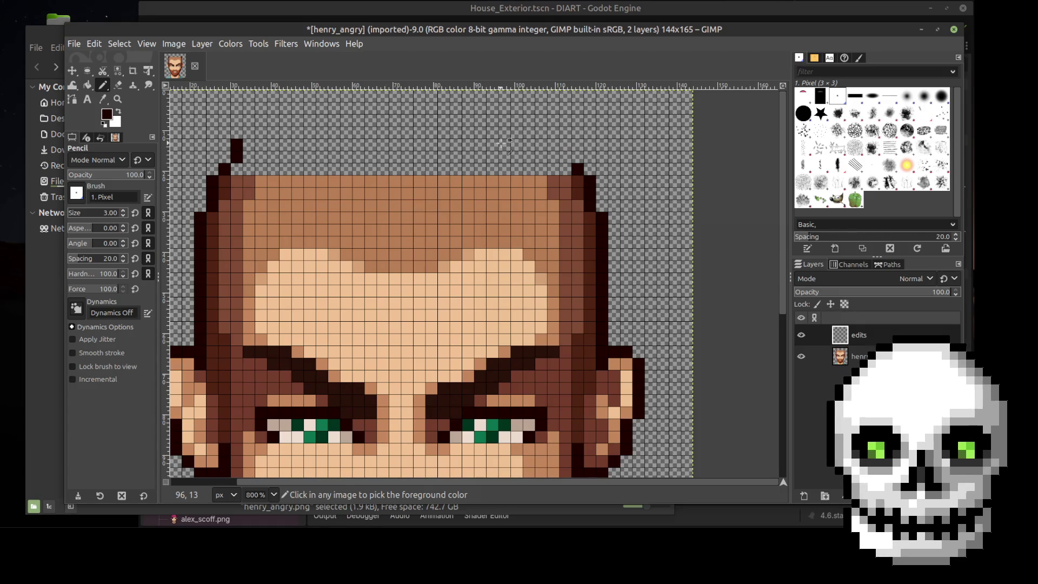
key("ctrl+z")
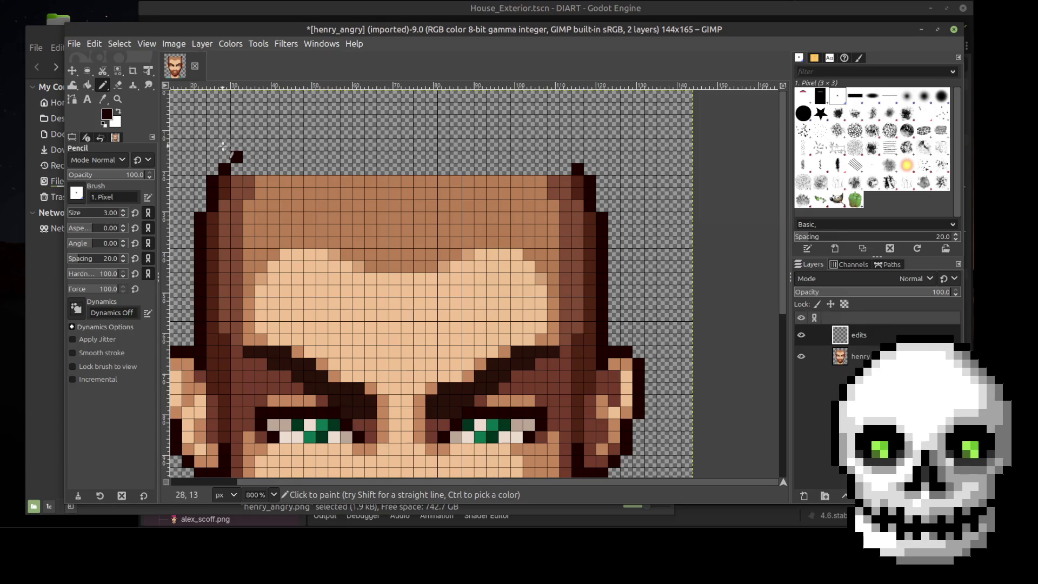
Add a pixel beside the left stroke and step the right stroke diagonally up-left
left_click(225, 156)
left_click(578, 157)
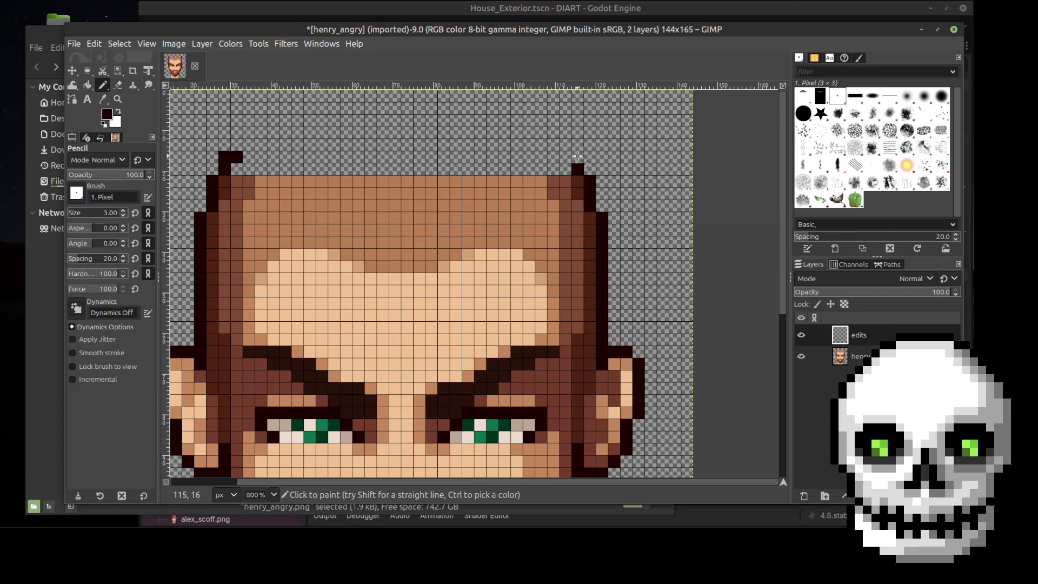
left_click(565, 145)
left_click(553, 132)
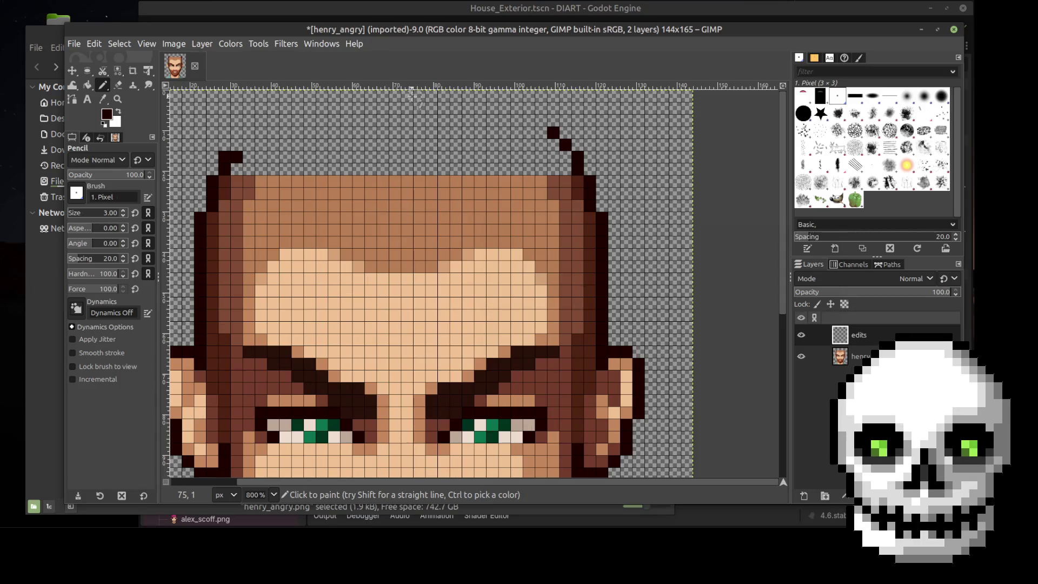
left_click_drag(407, 96, 395, 96)
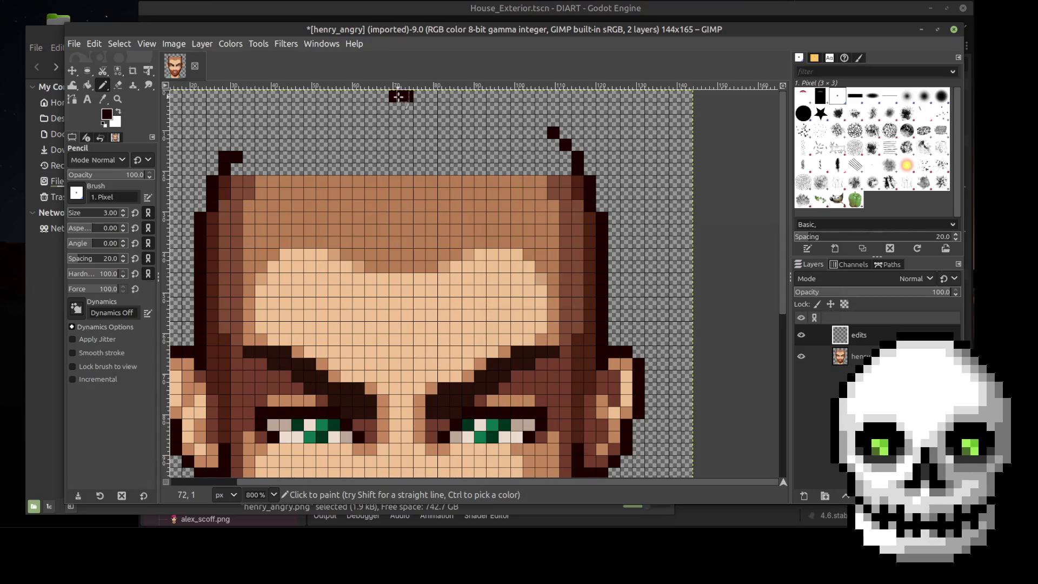
Lengthen the dark line along the canvas top and step it diagonally down-right to the right stroke
left_click_drag(420, 97, 382, 97)
left_click(369, 96)
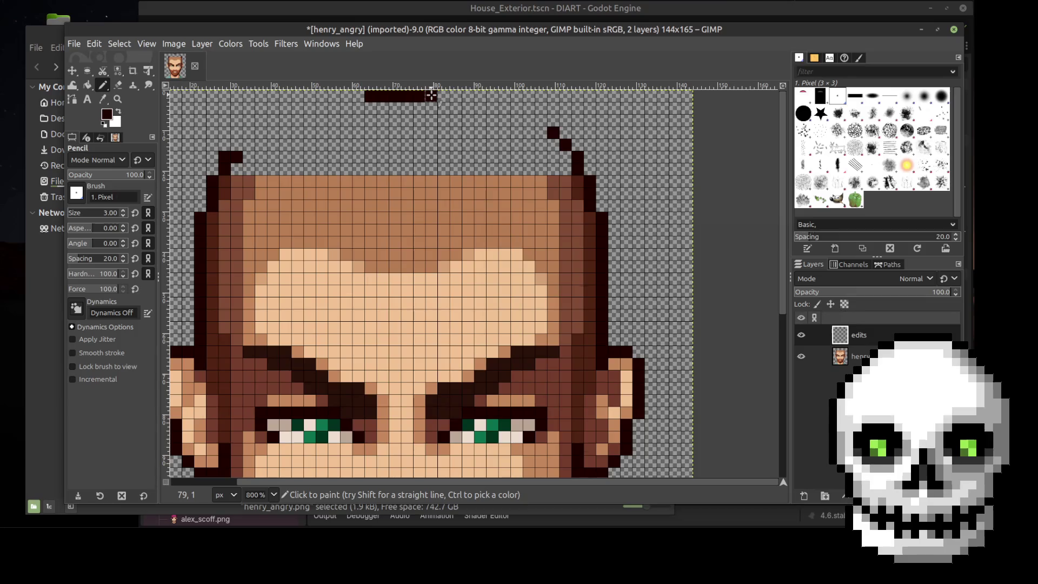
left_click_drag(431, 96, 443, 96)
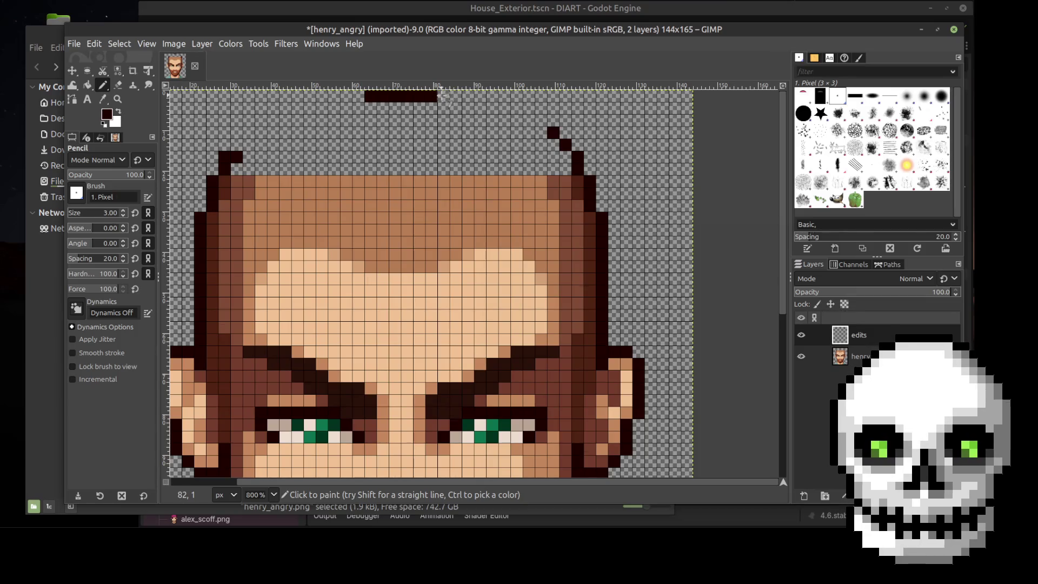
left_click(358, 96)
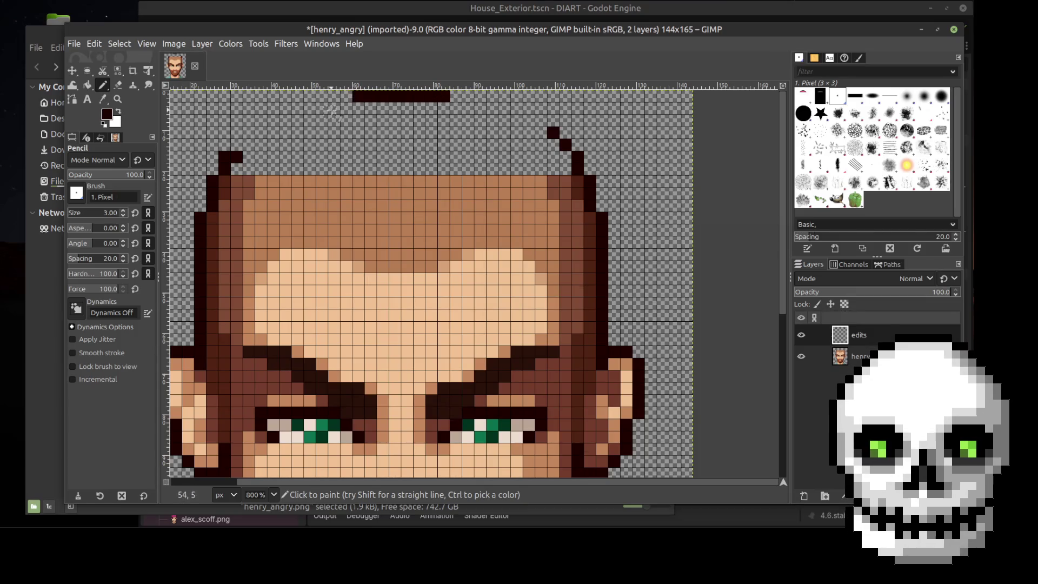
left_click(346, 96)
left_click(456, 96)
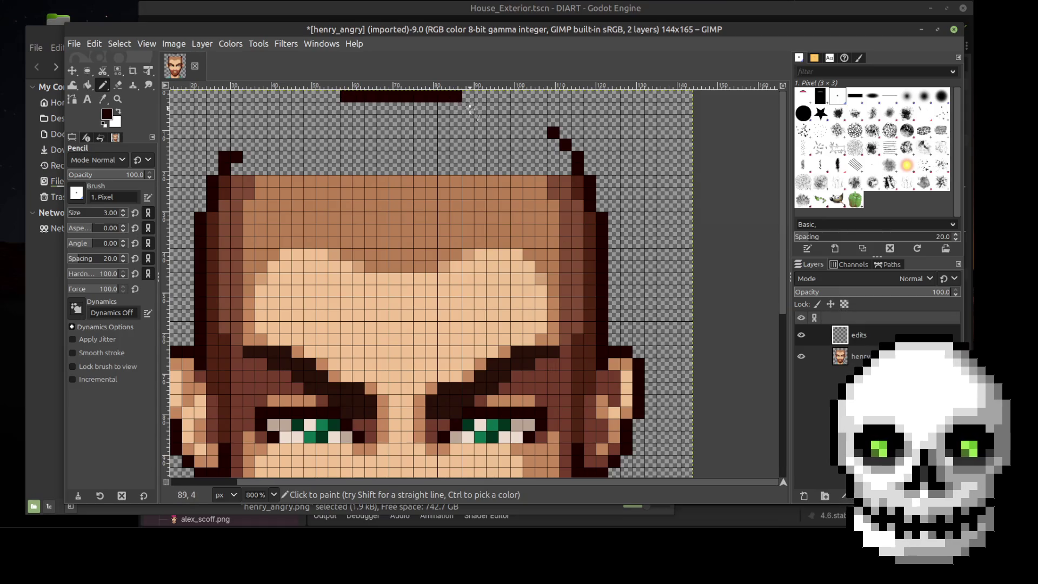
left_click(468, 108)
left_click(480, 109)
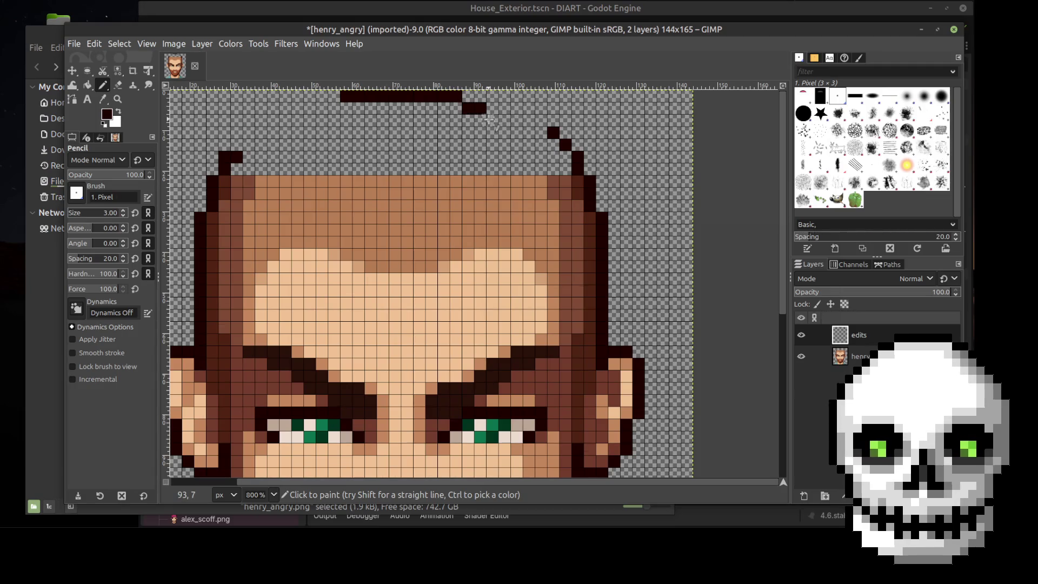
left_click(499, 119)
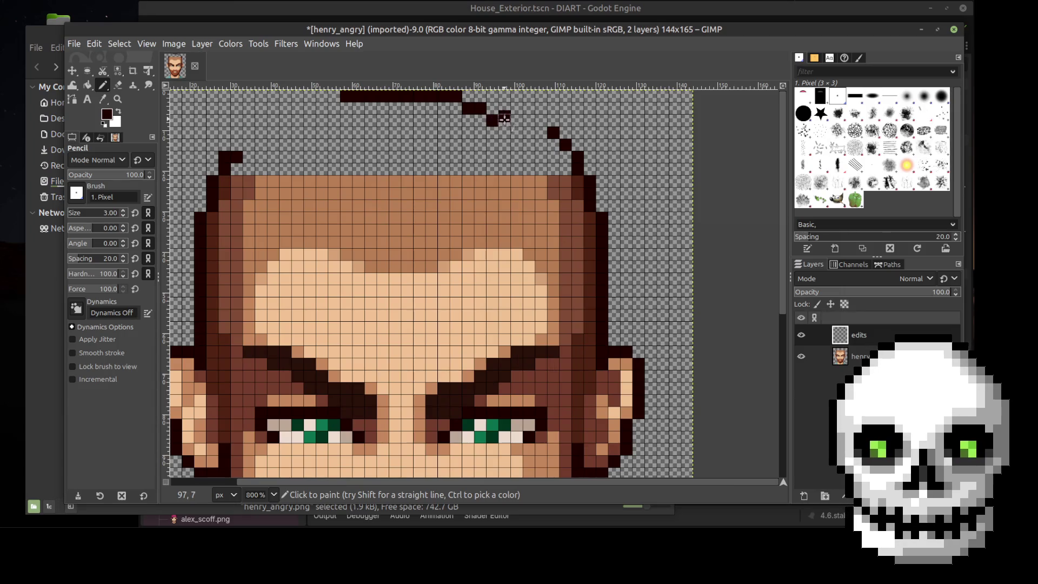
left_click(516, 119)
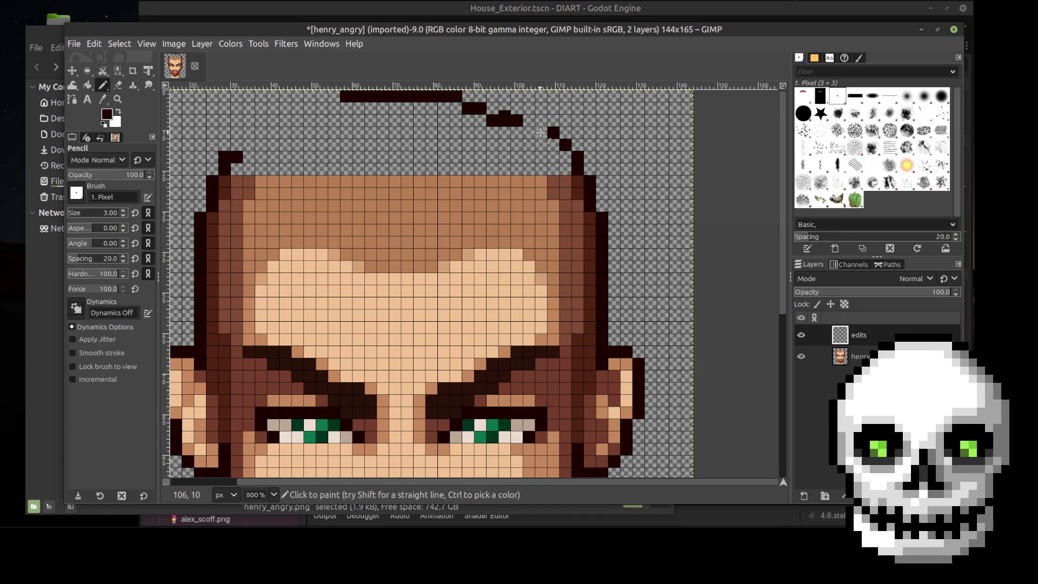
left_click_drag(529, 121, 541, 133)
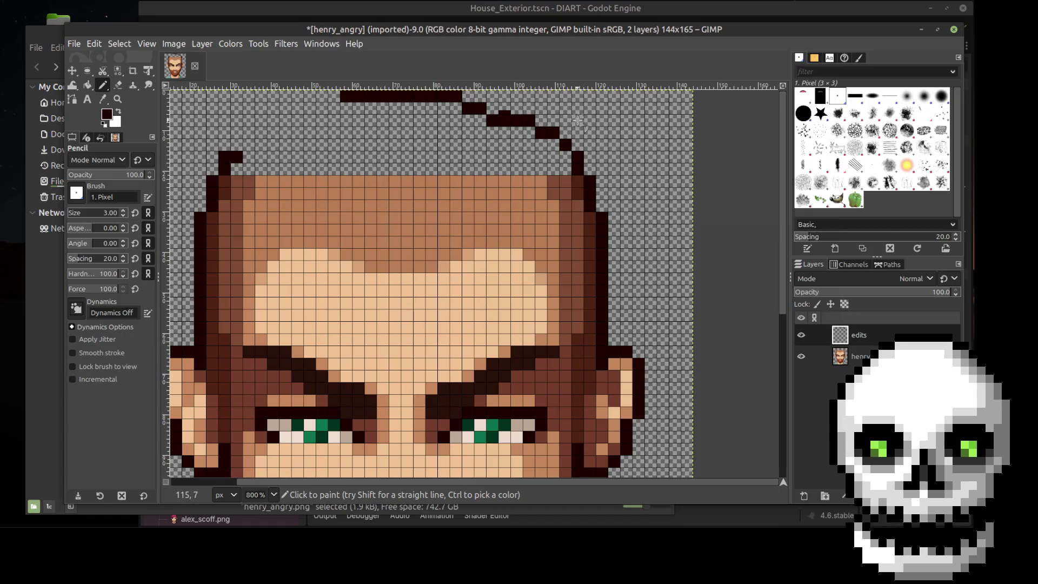
Undo the misplaced diagonal outline pixels on the head's right side
scroll(594, 126, "down", 3, "ctrl")
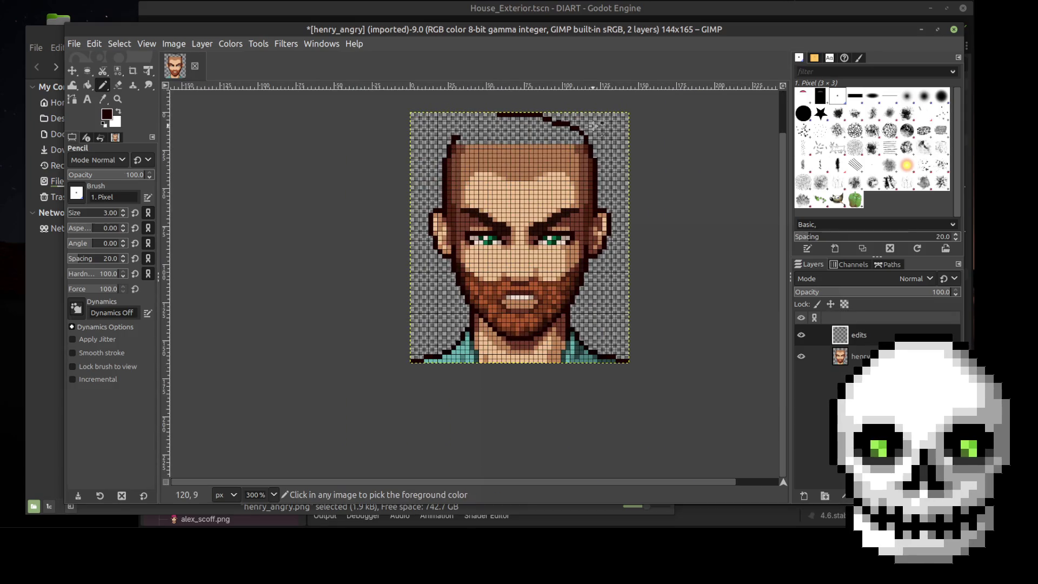
scroll(594, 125, "up", 5, "ctrl")
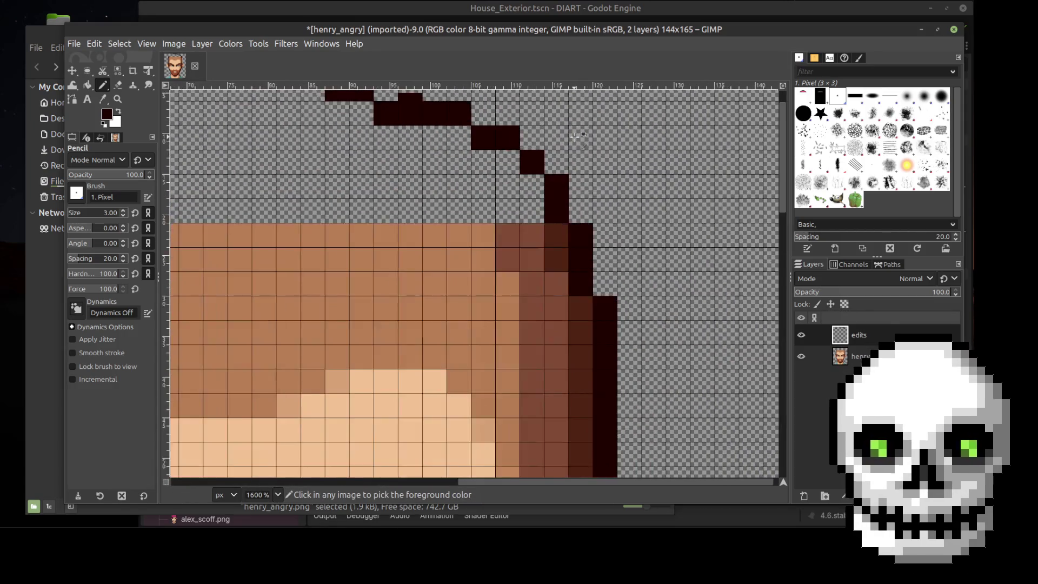
scroll(578, 135, "down", 5)
scroll(583, 127, "up", 5)
scroll(586, 124, "down", 1, "ctrl")
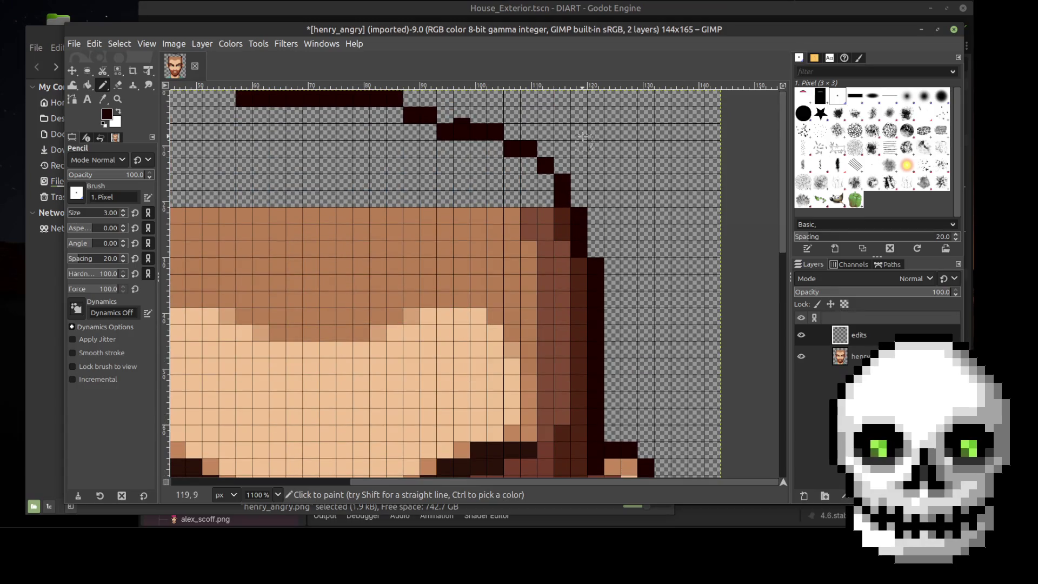
key("ctrl+z")
key("ctrl+z")
key("ctrl+z")
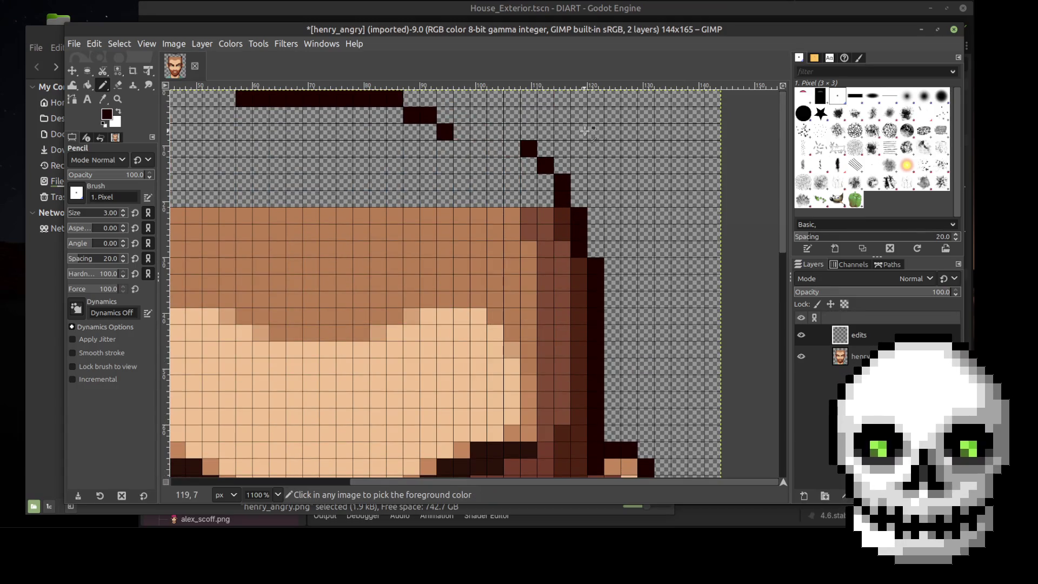
key("ctrl+z")
key("ctrl+z")
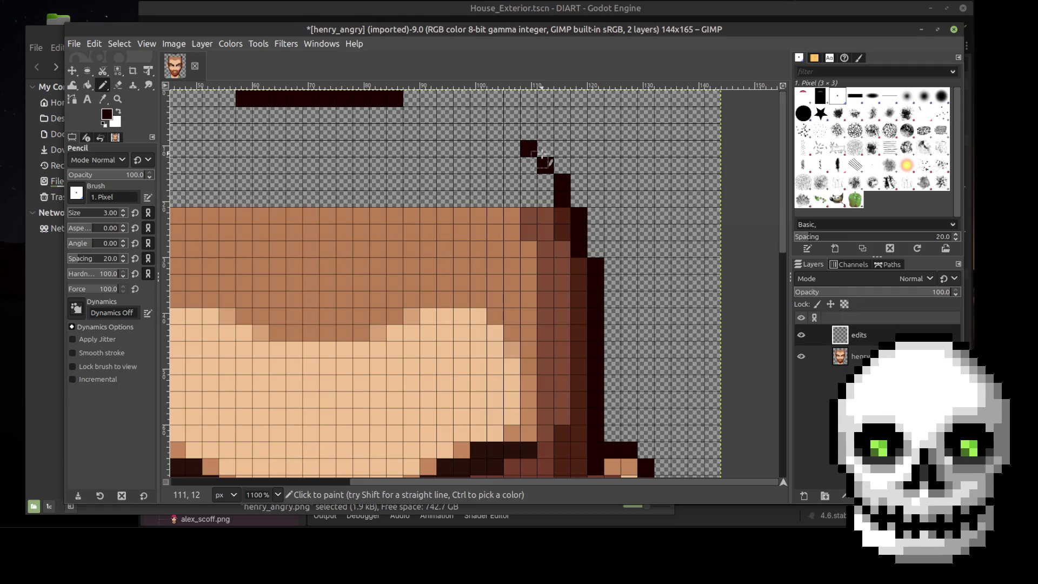
Redraw the dark stepped diagonal rising up-left from the right hair edge
left_click_drag(544, 146, 528, 132)
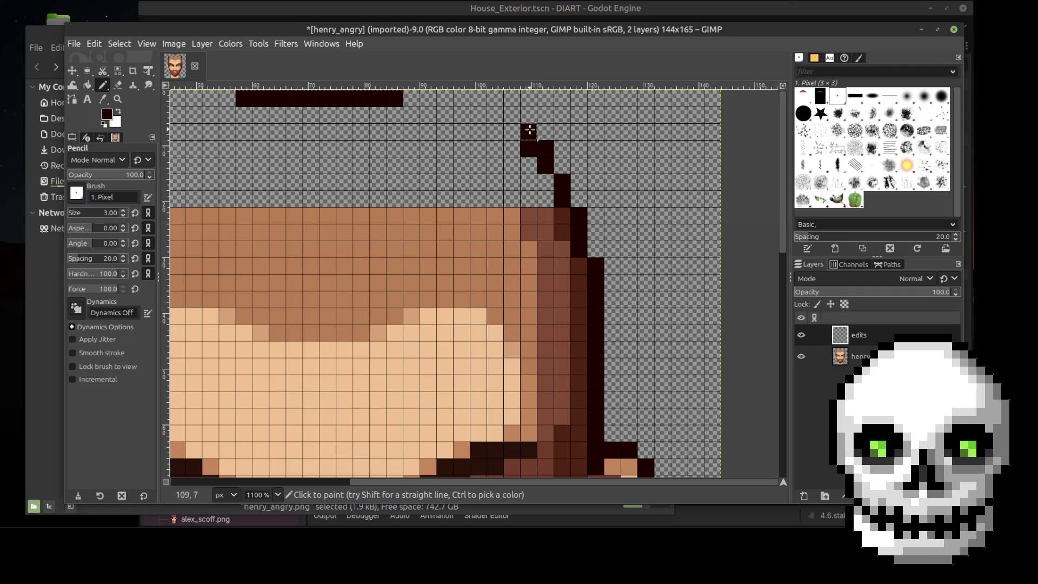
left_click(529, 117)
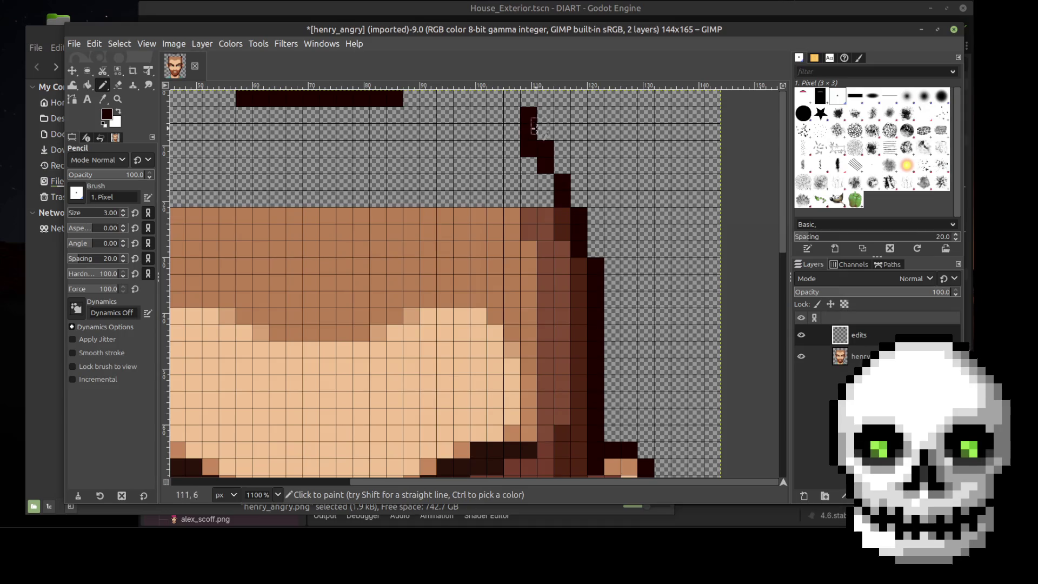
key("ctrl+z")
key("ctrl+z")
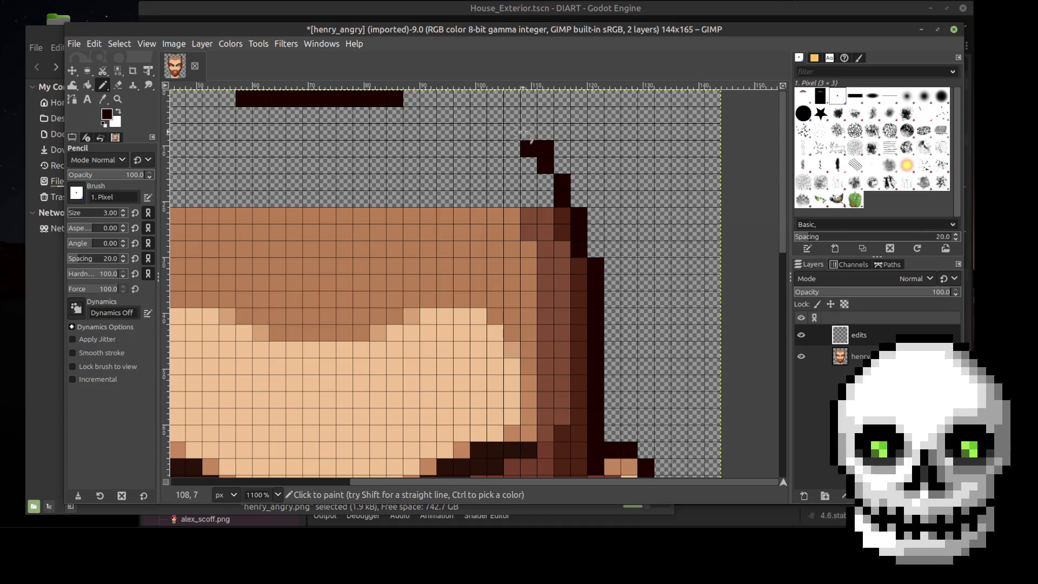
left_click(528, 132)
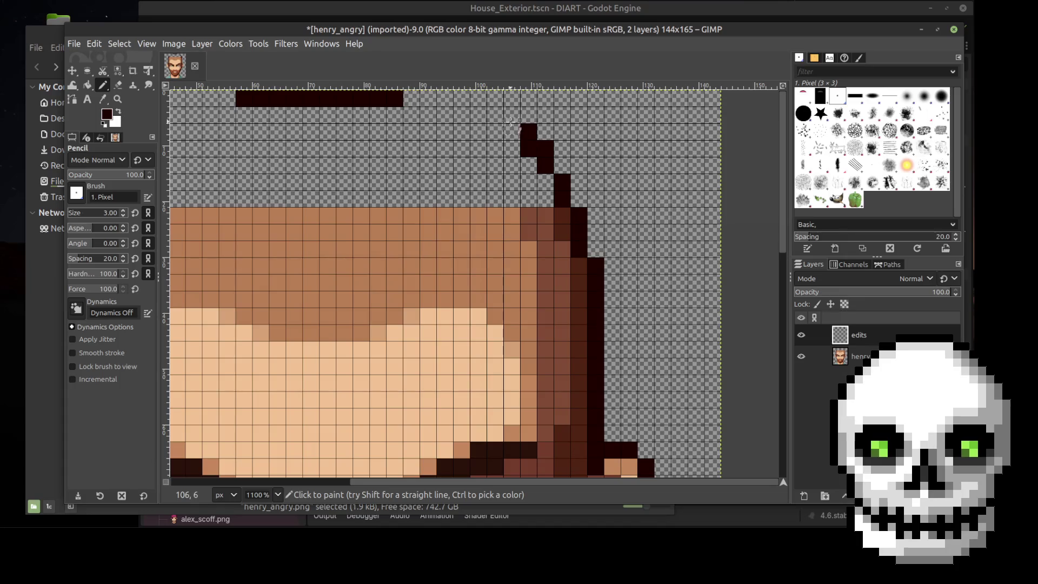
left_click(512, 115)
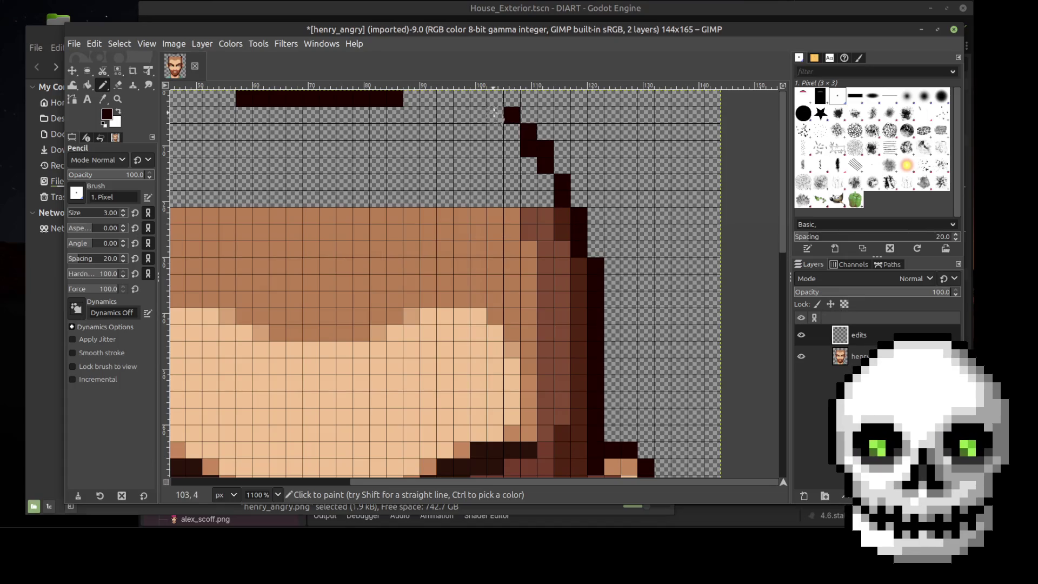
left_click(494, 115)
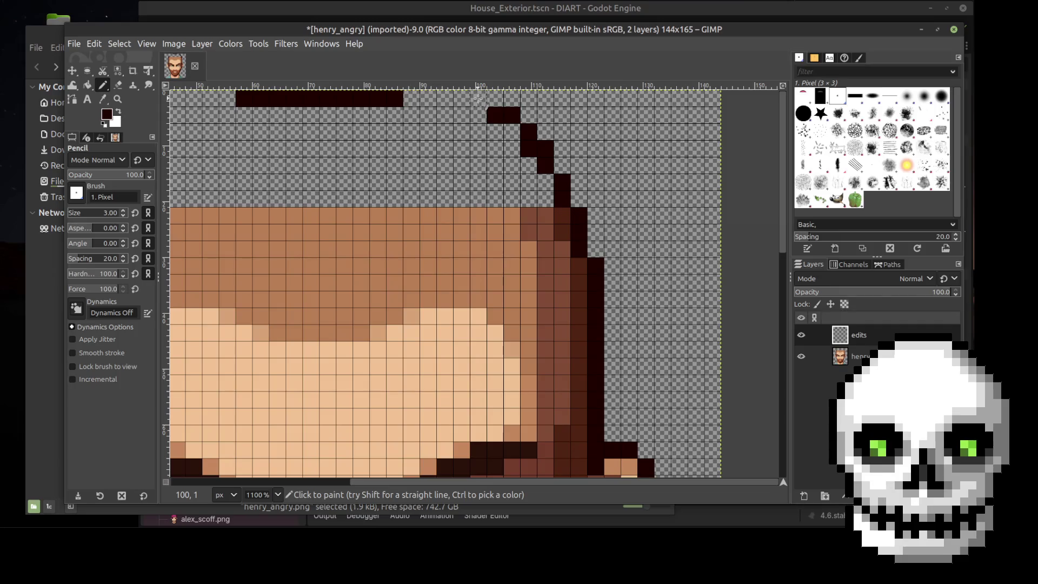
left_click(478, 99)
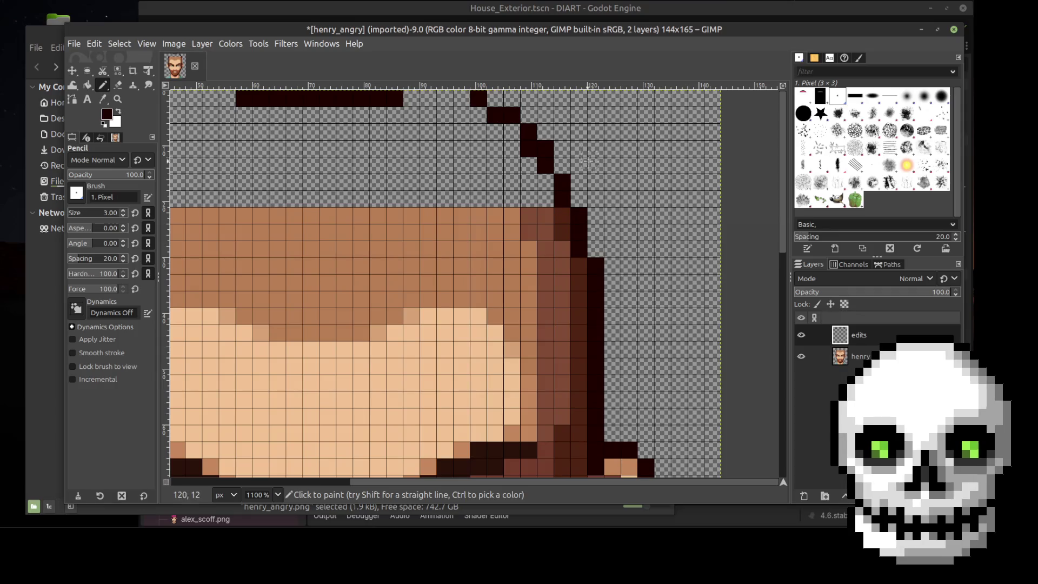
Undo the last diagonal pixels and restore the end of the dark top bar
key("ctrl+z")
key("ctrl+z")
key("ctrl+z")
key("ctrl+z")
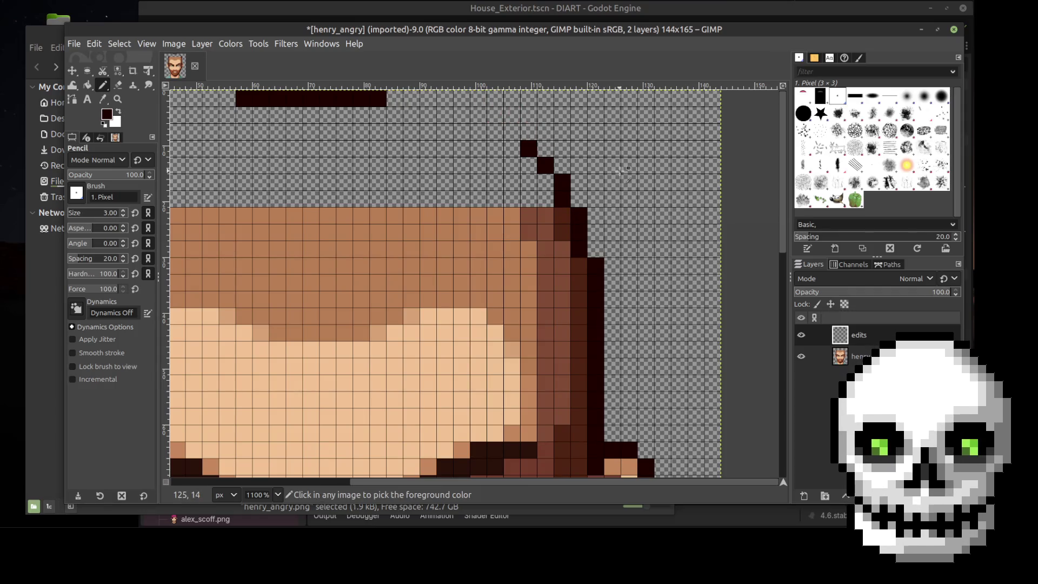
left_click(396, 95)
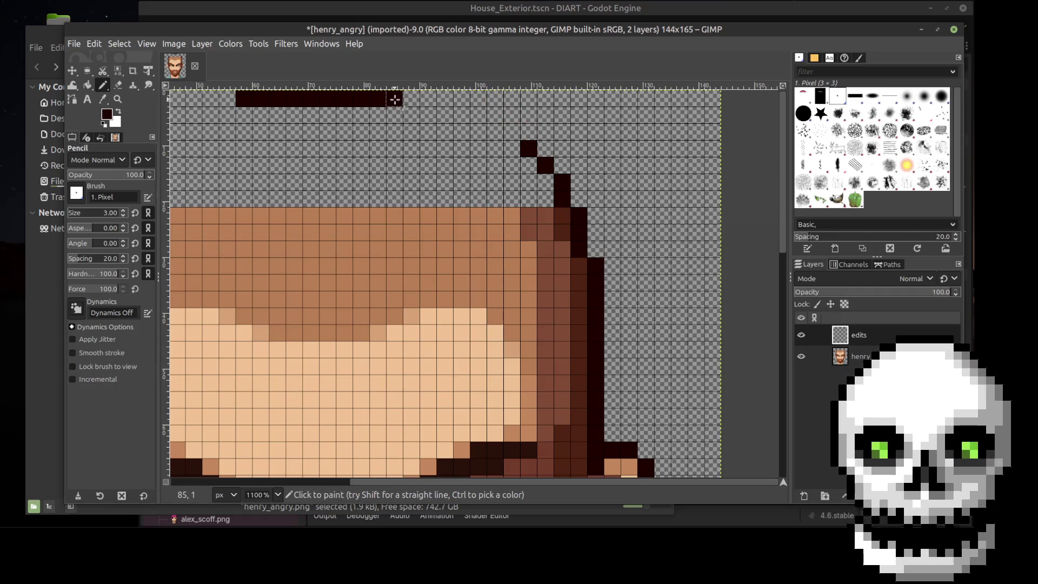
left_click(118, 85)
Erase the right-side diagonal outline pixels and a stray dark pixel on the left
left_click(533, 150)
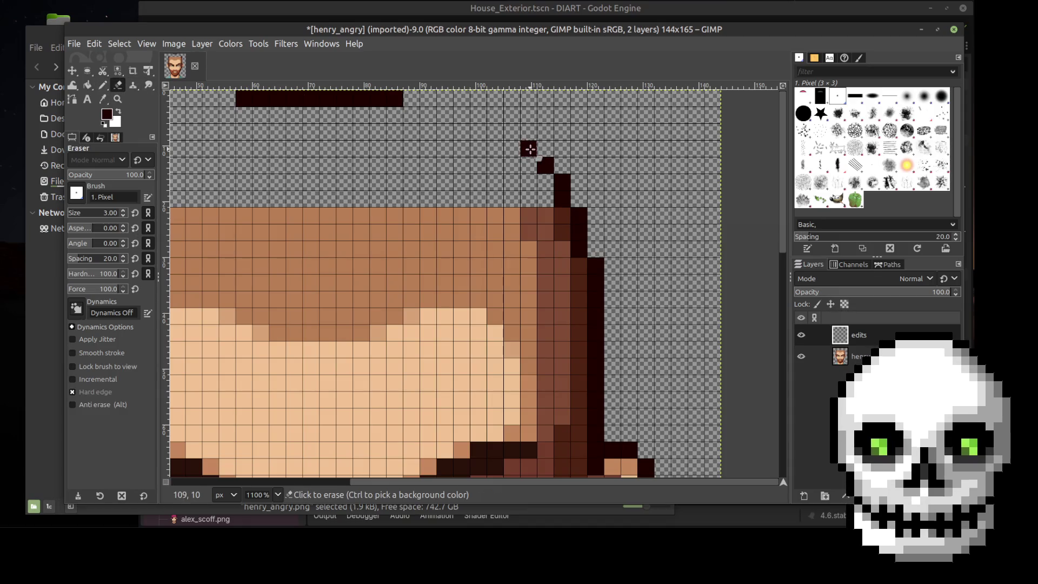
left_click(546, 165)
left_click(563, 183)
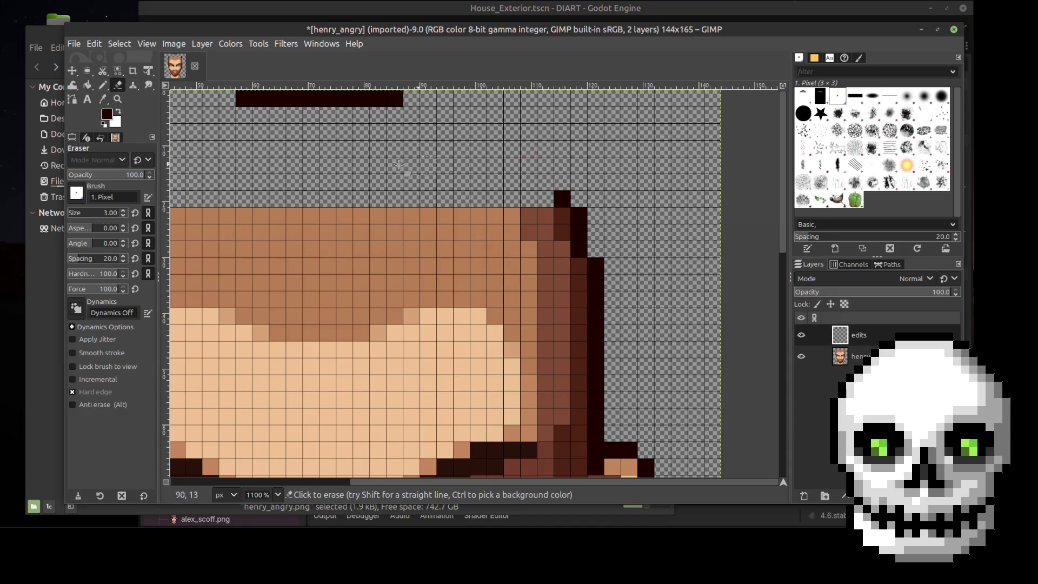
scroll(575, 484, "left", 5)
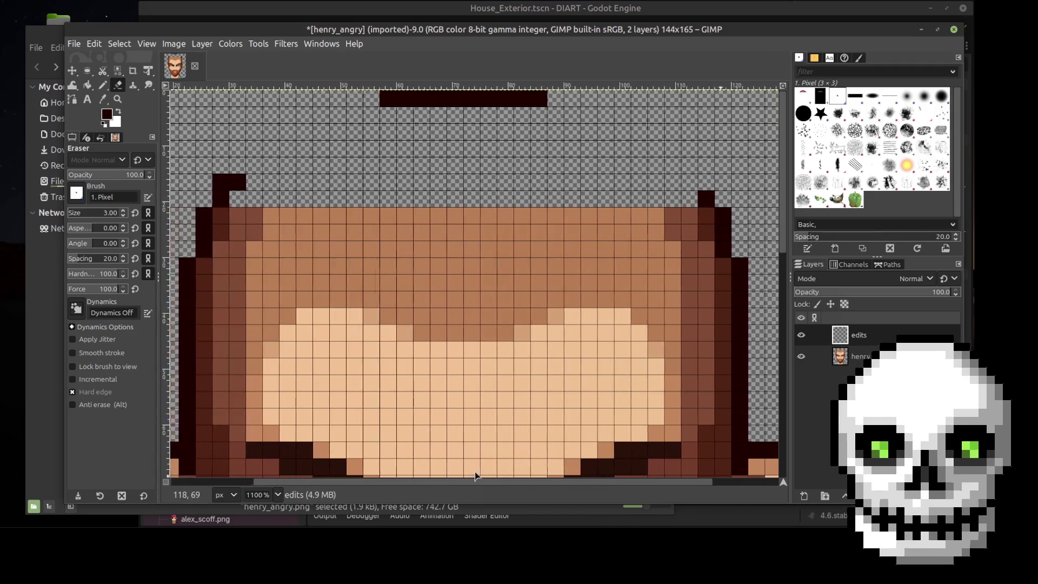
left_click(292, 179)
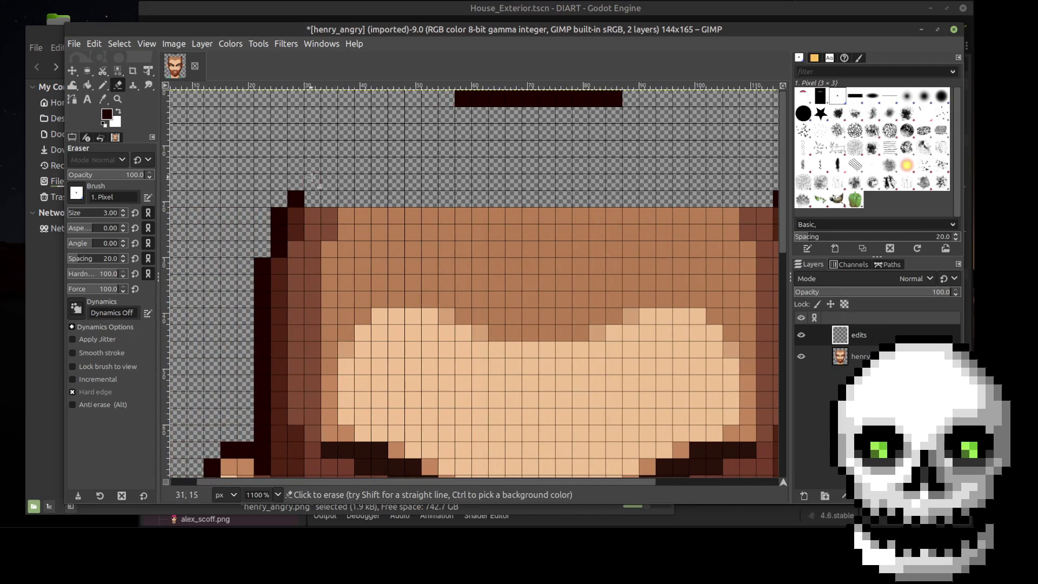
scroll(667, 165, "down", 2, "ctrl")
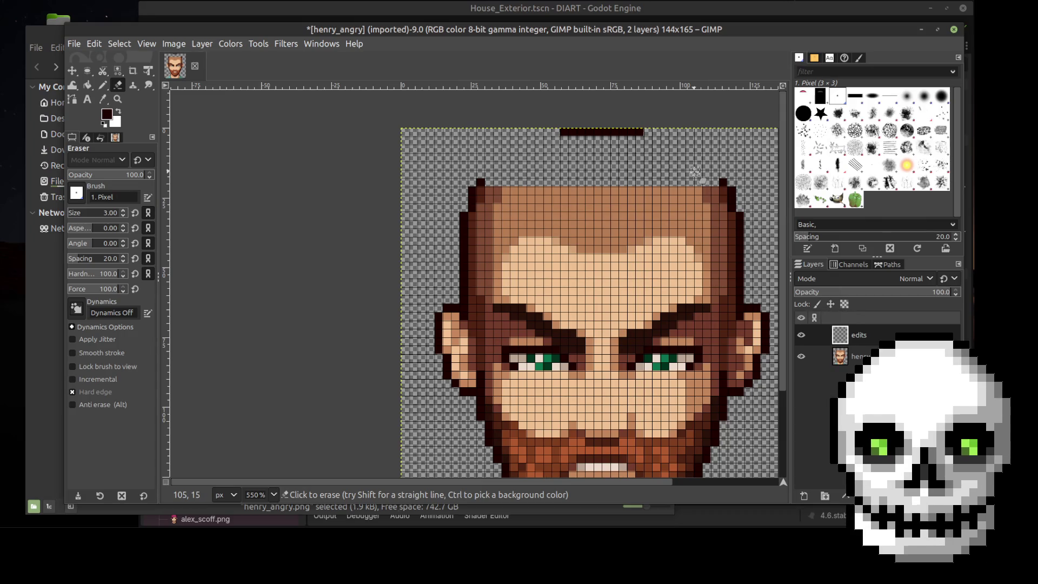
scroll(696, 172, "up", 2)
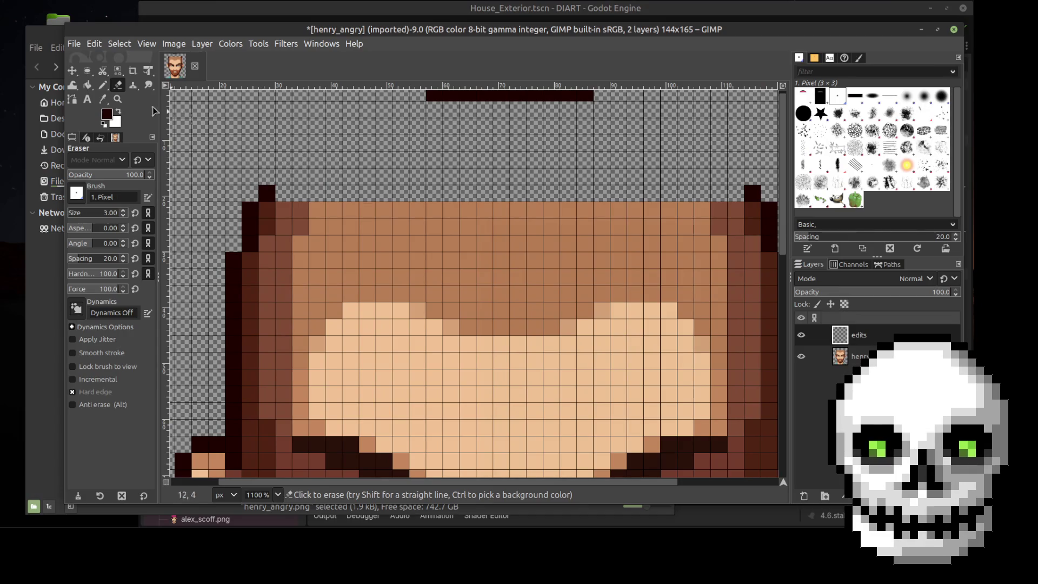
Pencil a dark stepped diagonal from the head's left edge up toward the top bar
left_click(103, 84)
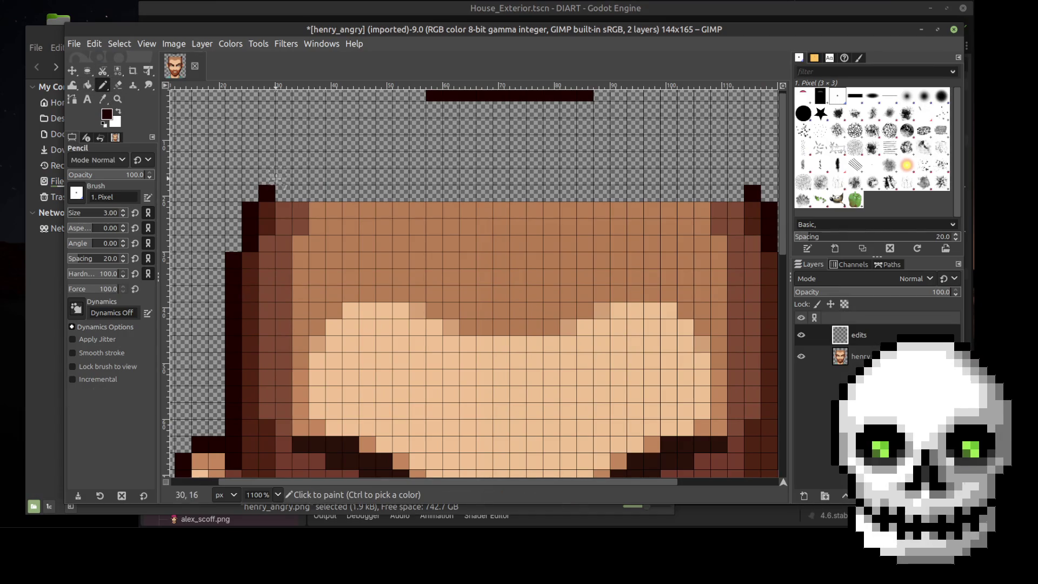
left_click(289, 176)
key("ctrl+z")
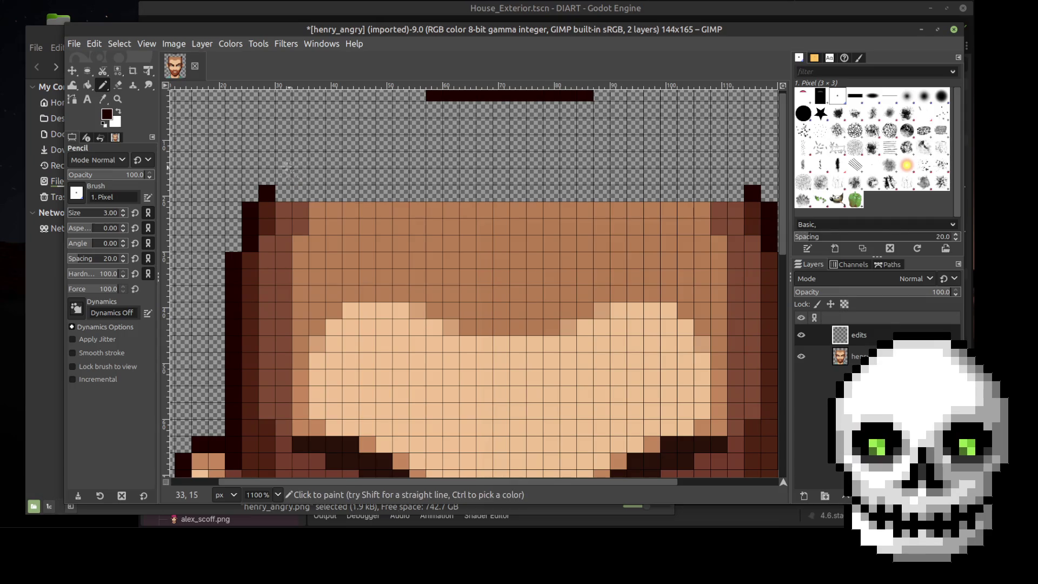
left_click(283, 176)
left_click(300, 159)
left_click(317, 143)
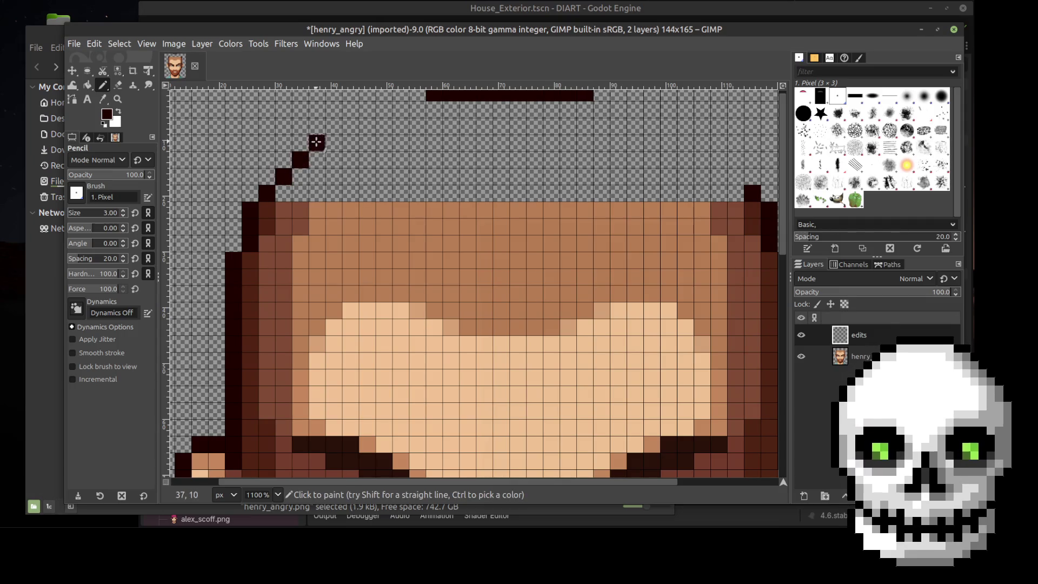
left_click(333, 126)
left_click(351, 109)
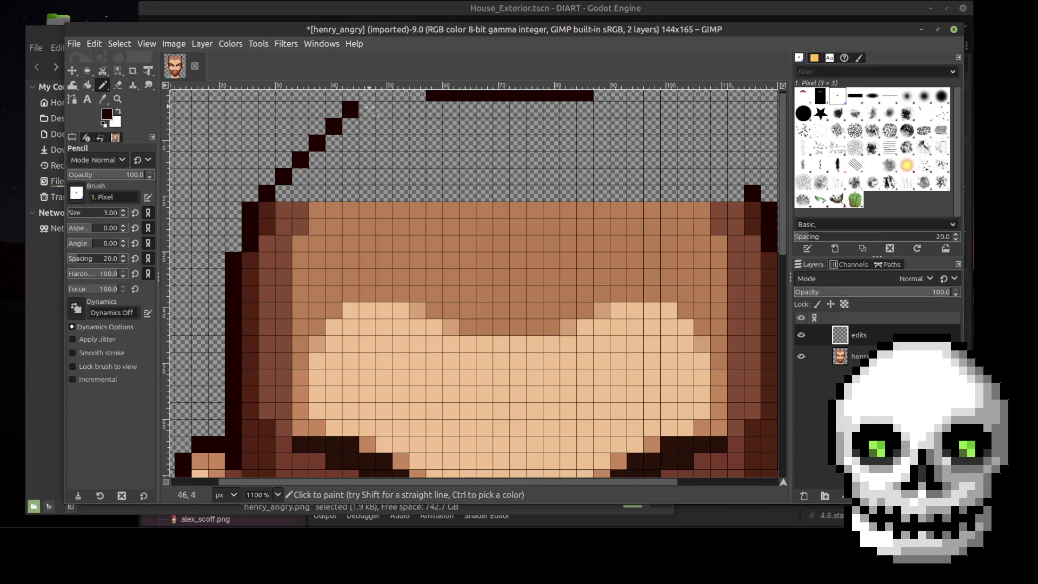
scroll(368, 108, "up", 1)
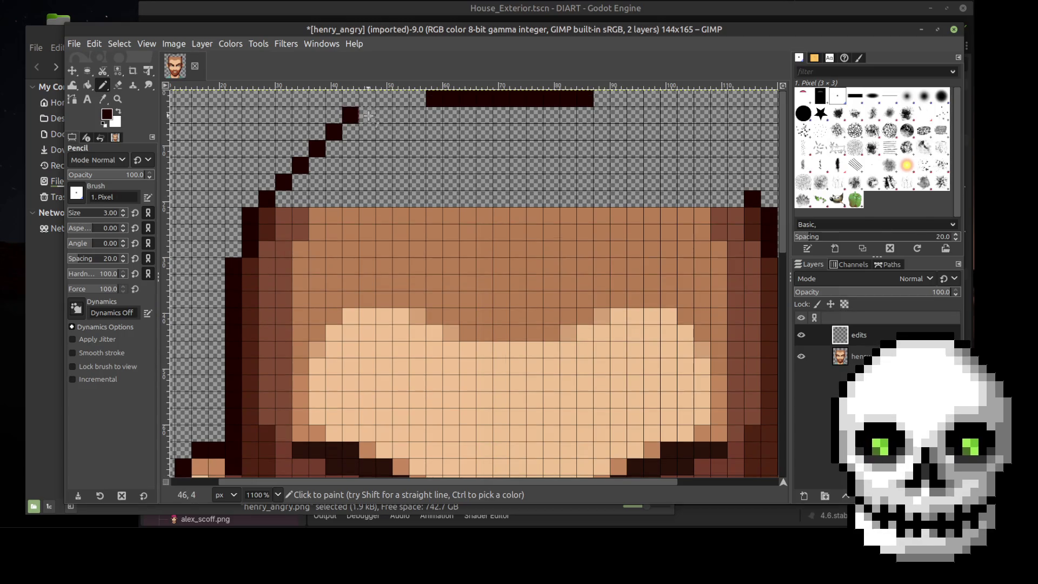
left_click(367, 115)
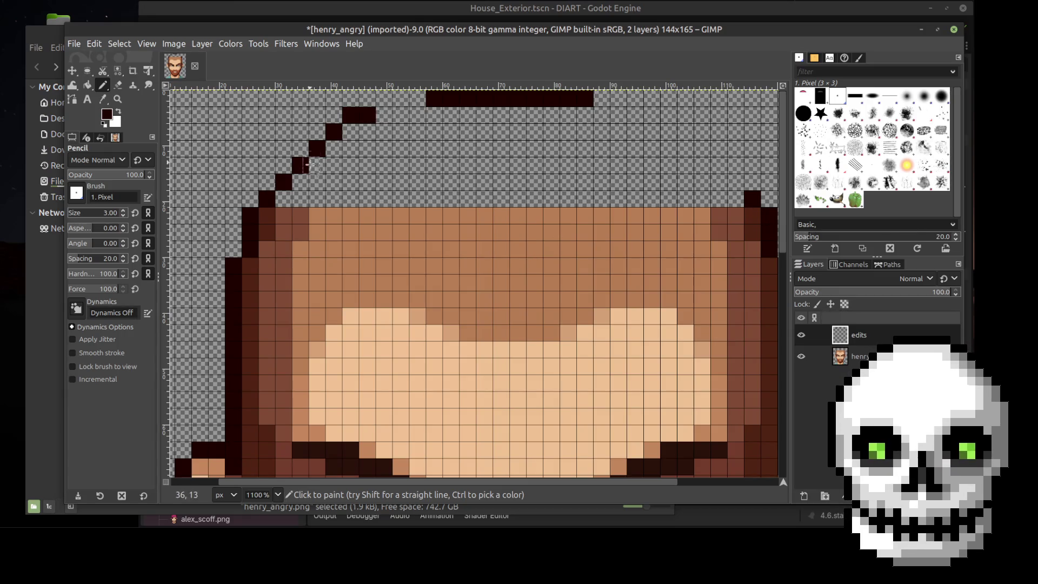
left_click(266, 182)
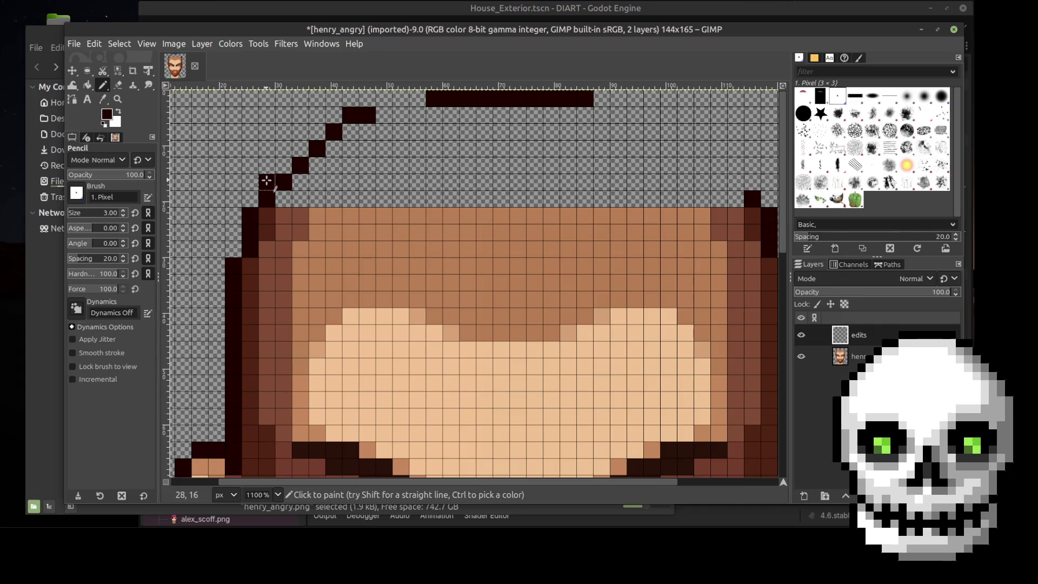
Thicken the left diagonal and extend its top row right to join the top bar
key("ctrl")
left_click(283, 165)
left_click(300, 149)
left_click(316, 131)
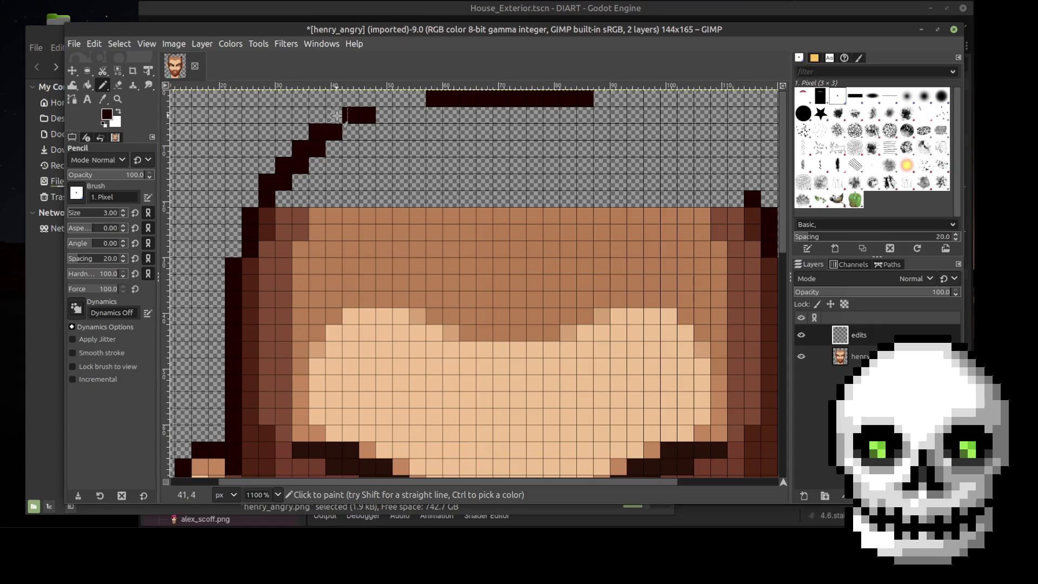
left_click(333, 114)
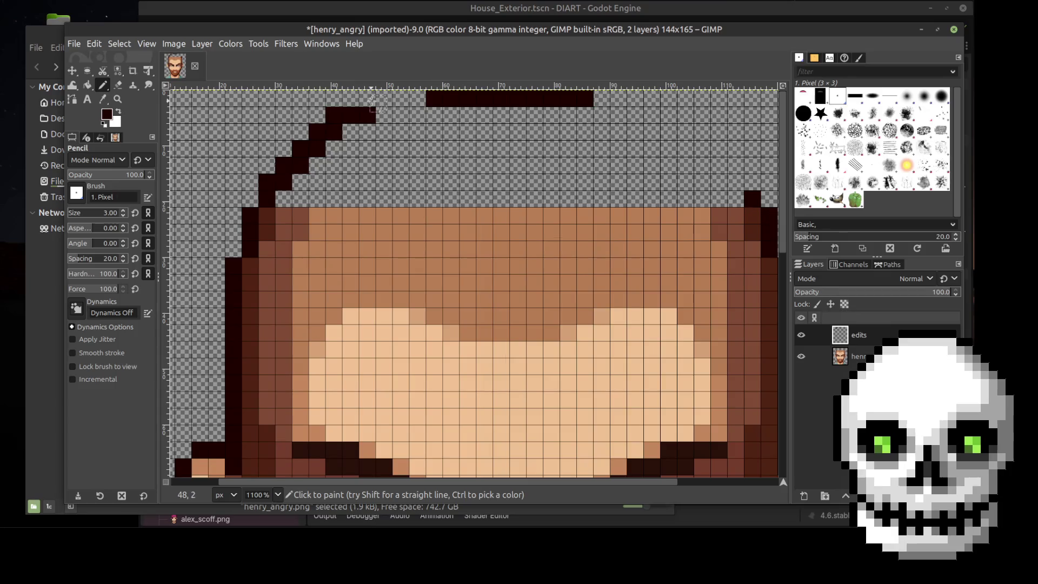
left_click(367, 98)
left_click(383, 97)
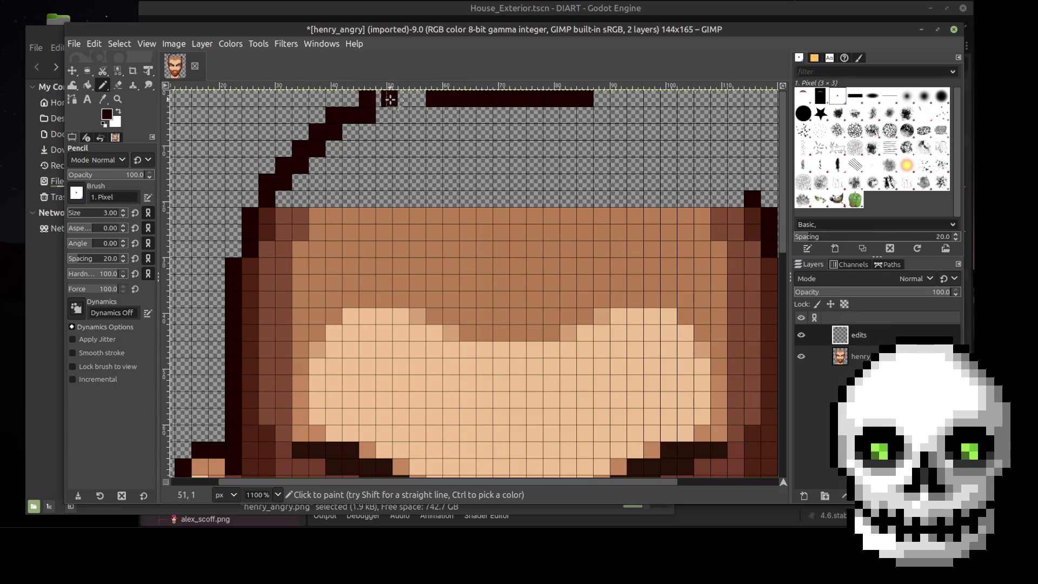
left_click(401, 98)
left_click(417, 98)
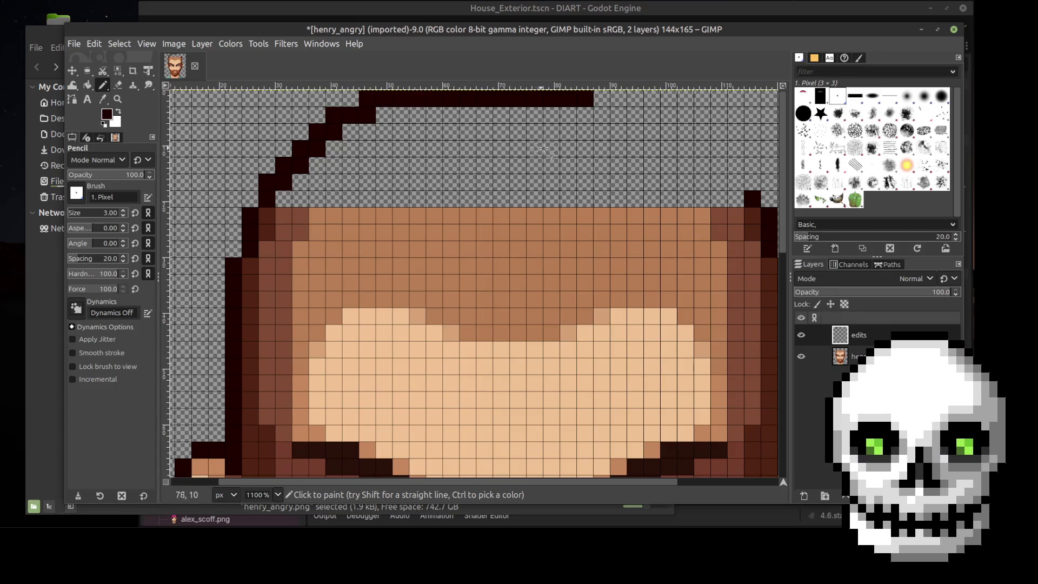
scroll(417, 98, "down", 3)
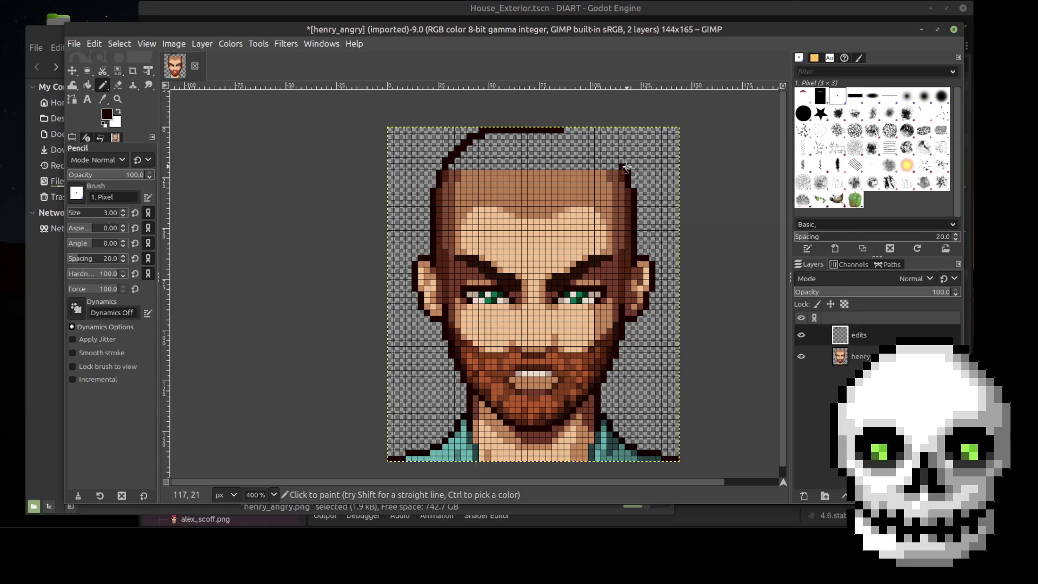
scroll(627, 165, "up", 3)
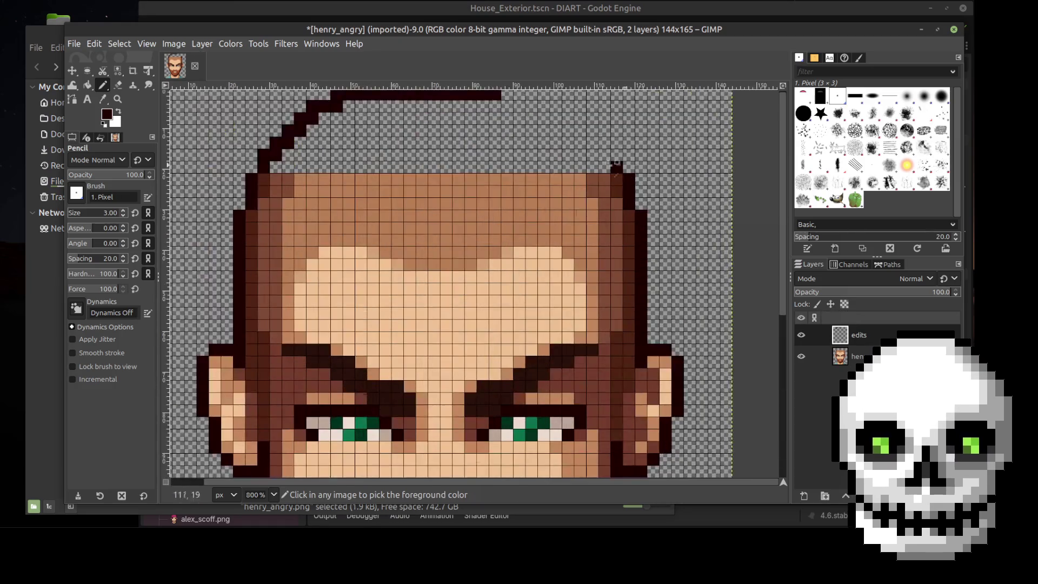
Thicken the left stepped outline and add a dark pixel at the top line's left end
left_click(276, 154)
left_click(252, 156)
mouse_move(265, 142)
left_mouse_down()
mouse_move(312, 104)
mouse_move(379, 100)
left_mouse_up()
scroll(379, 100, "down", 3, "ctrl")
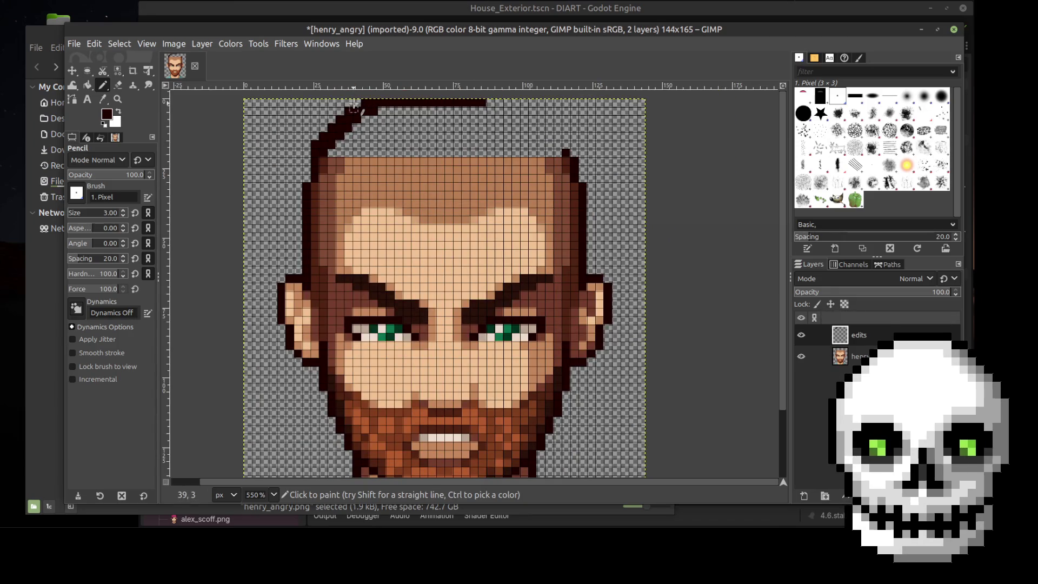
scroll(354, 104, "up", 1, "ctrl")
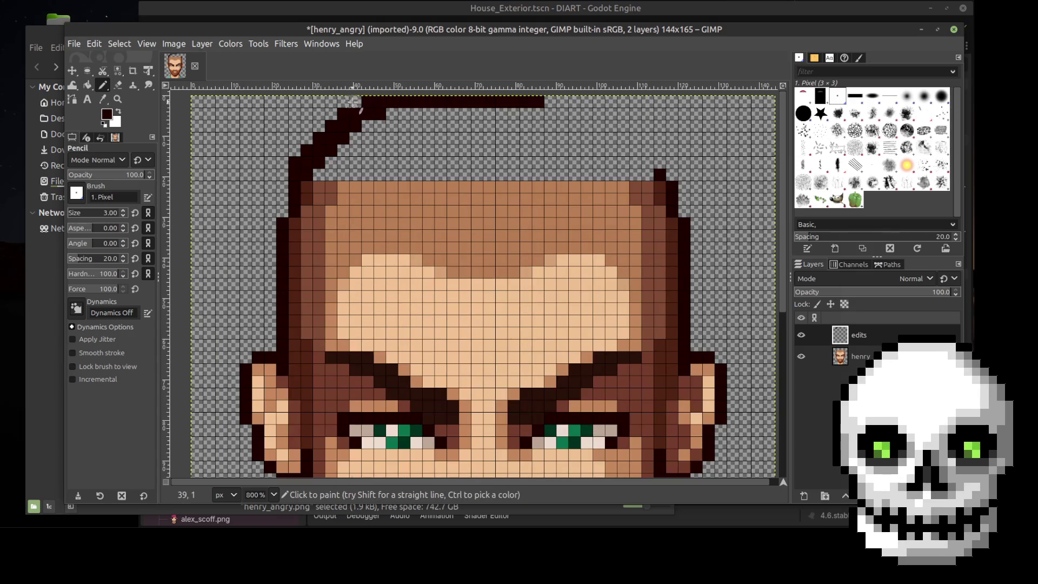
left_click(355, 102)
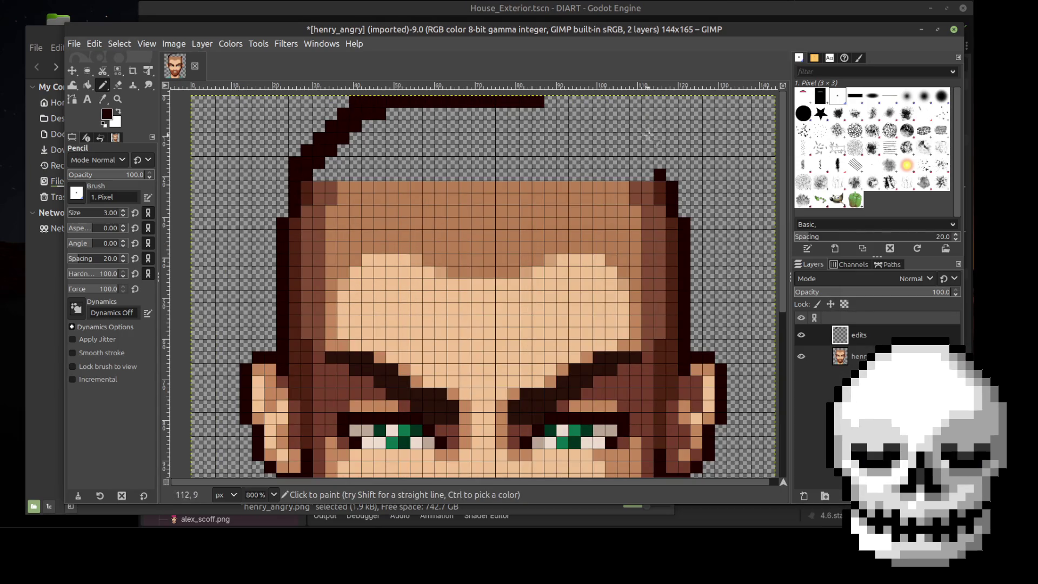
Draw a dark stepped diagonal rising up-left from the right head edge
left_click(669, 172)
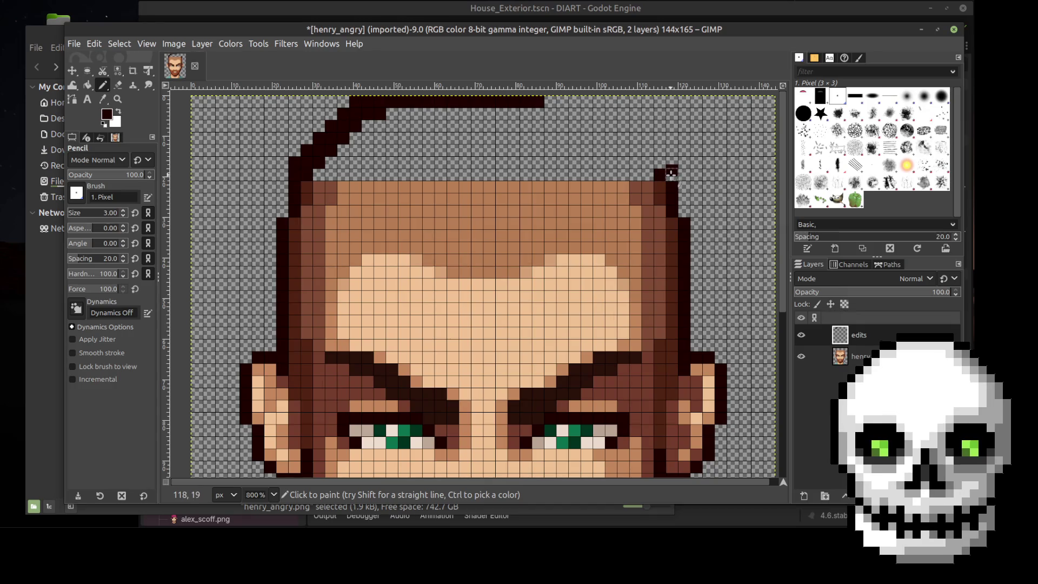
key("ctrl+z")
left_click(671, 175)
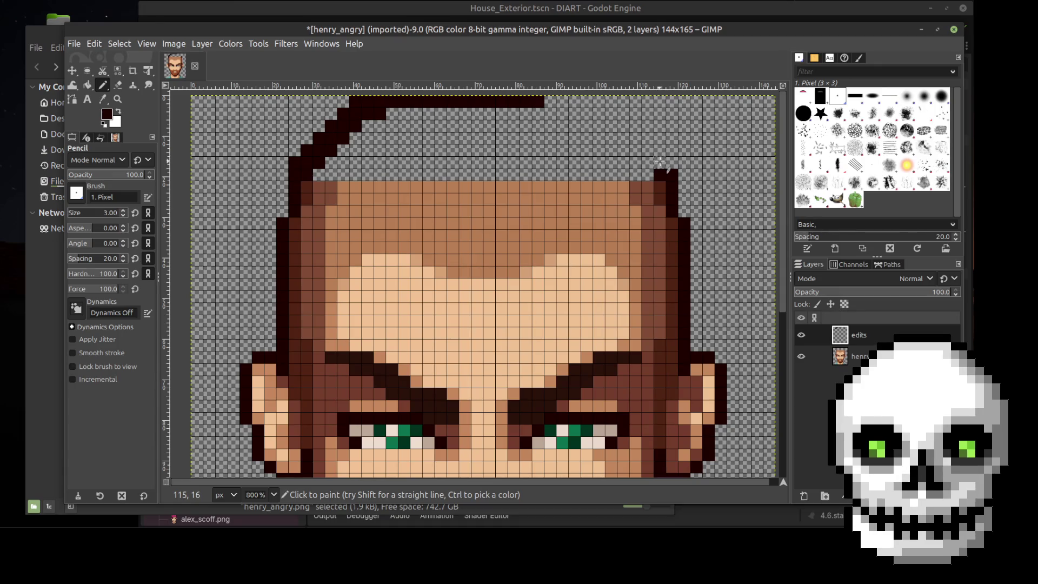
left_click(672, 162)
left_click(659, 151)
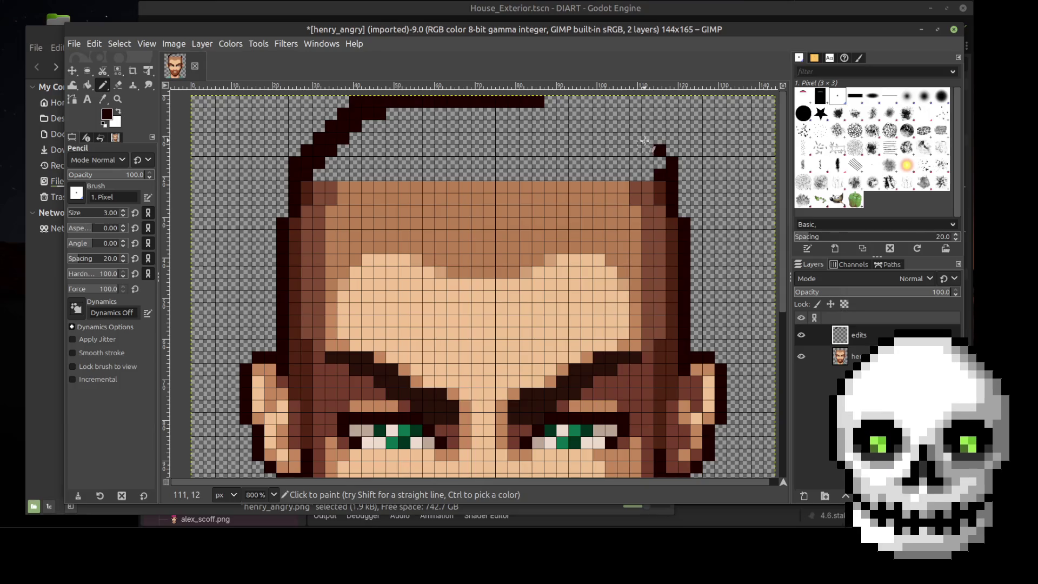
left_click(647, 138)
left_click(634, 125)
left_click(621, 113)
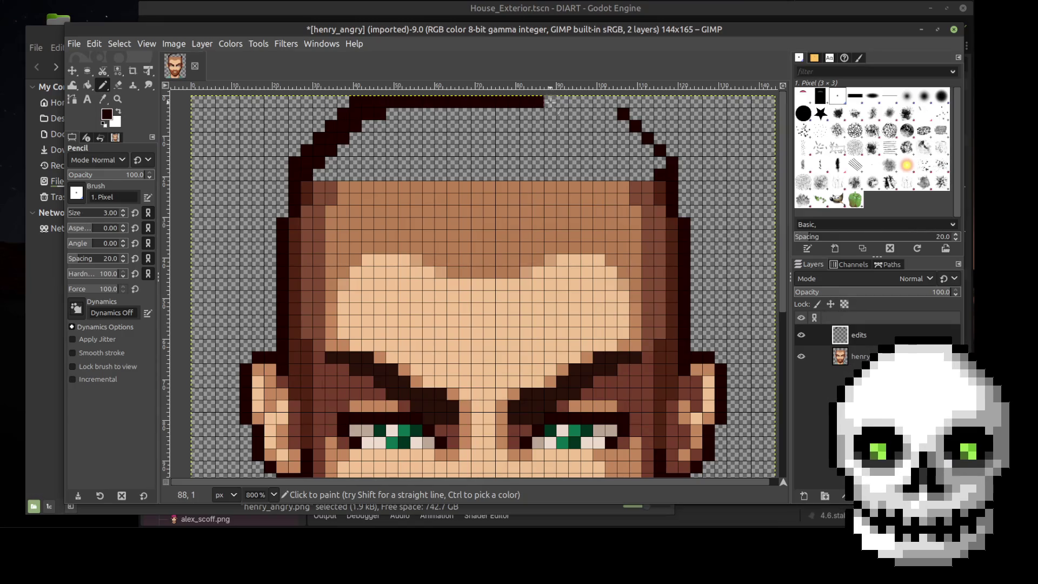
Extend the dark top line rightward until it meets the right diagonal
left_click_drag(549, 101, 590, 101)
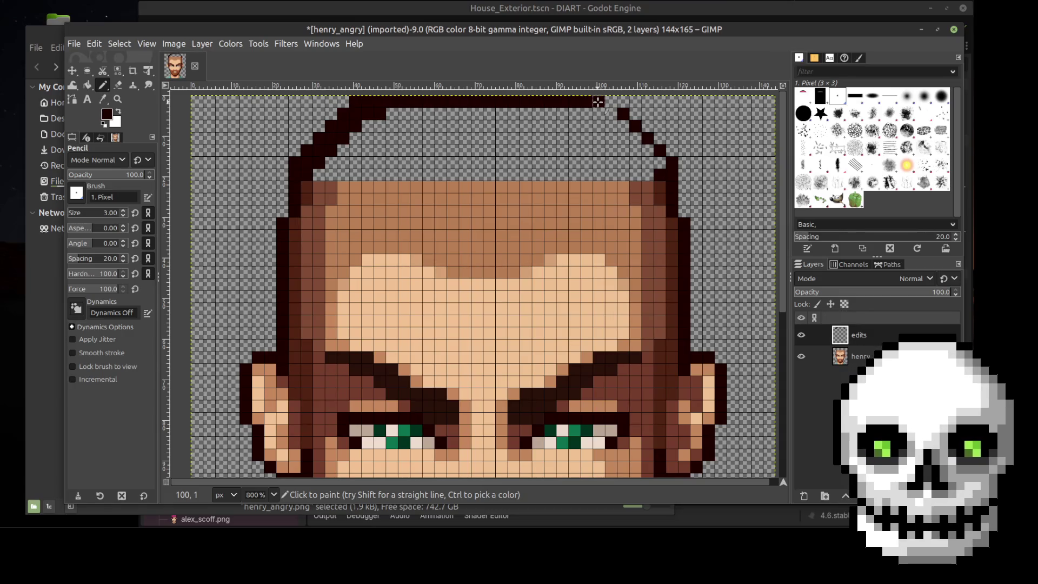
left_click(597, 101)
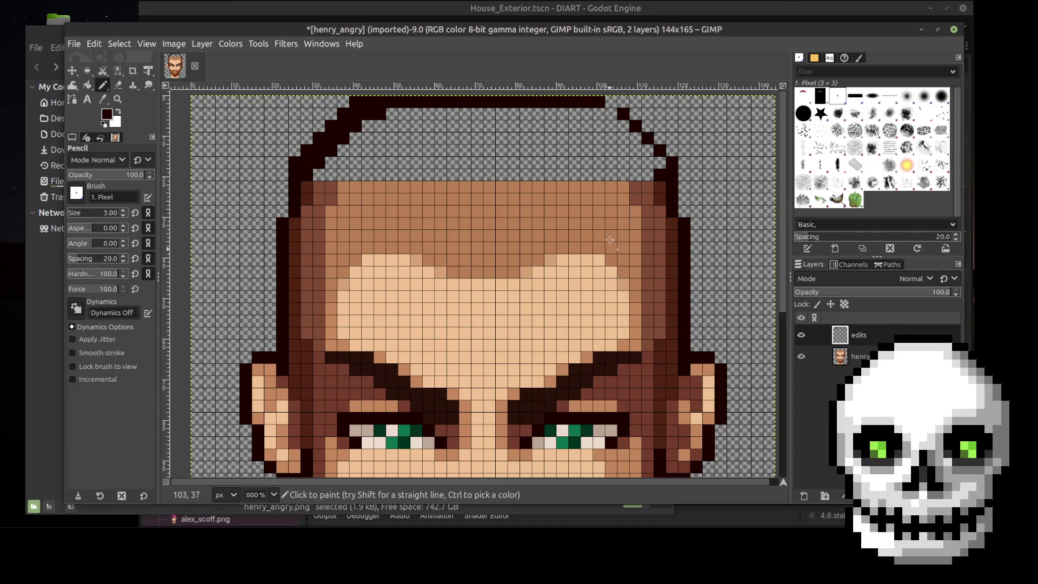
left_click(609, 101)
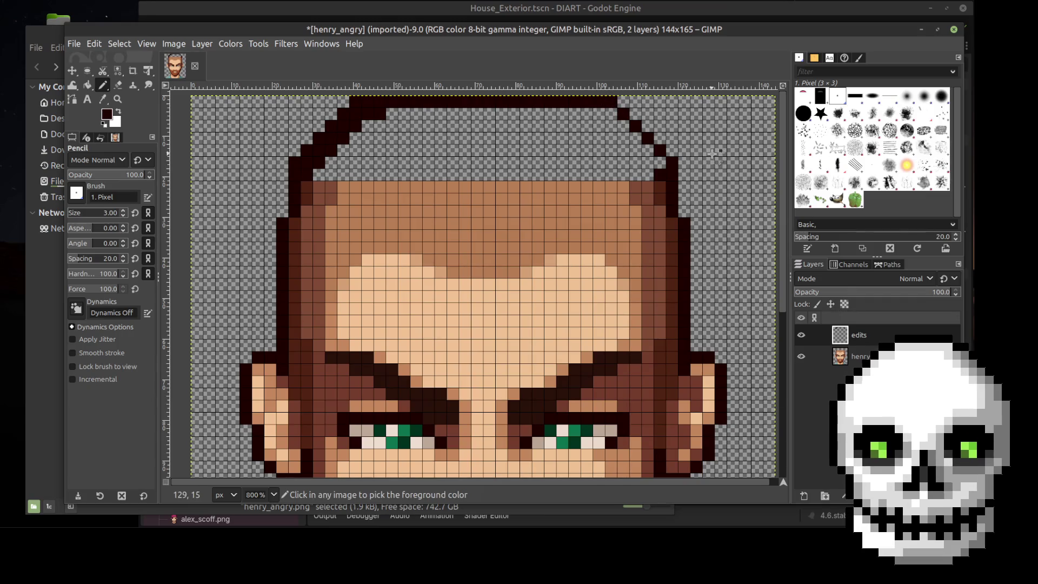
scroll(712, 156, "down", 2, "ctrl")
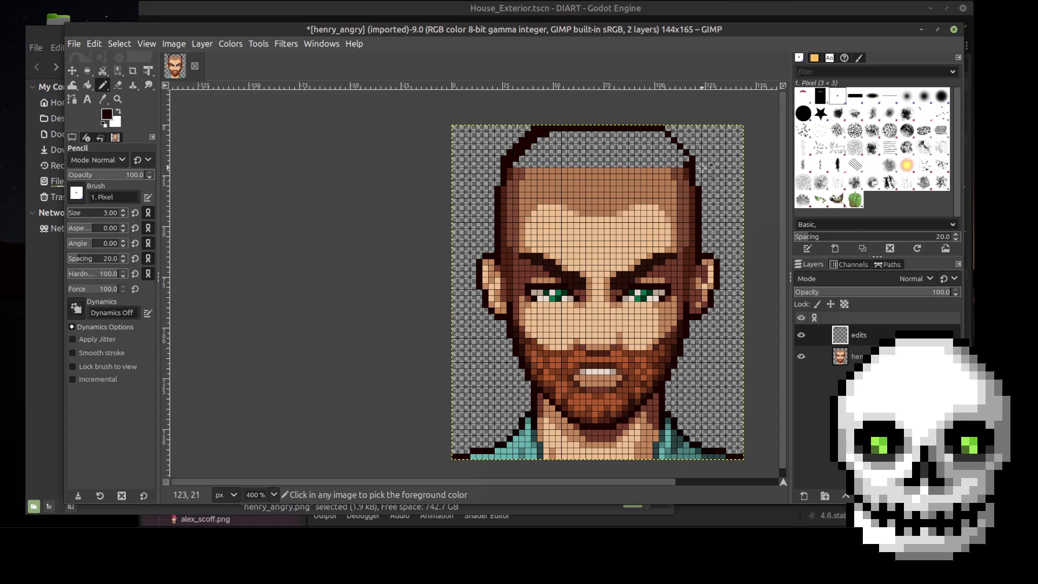
Sample the hair's dark brown and retouch the top-left and top-right cap outline corners
scroll(705, 167, "up", 2, "ctrl")
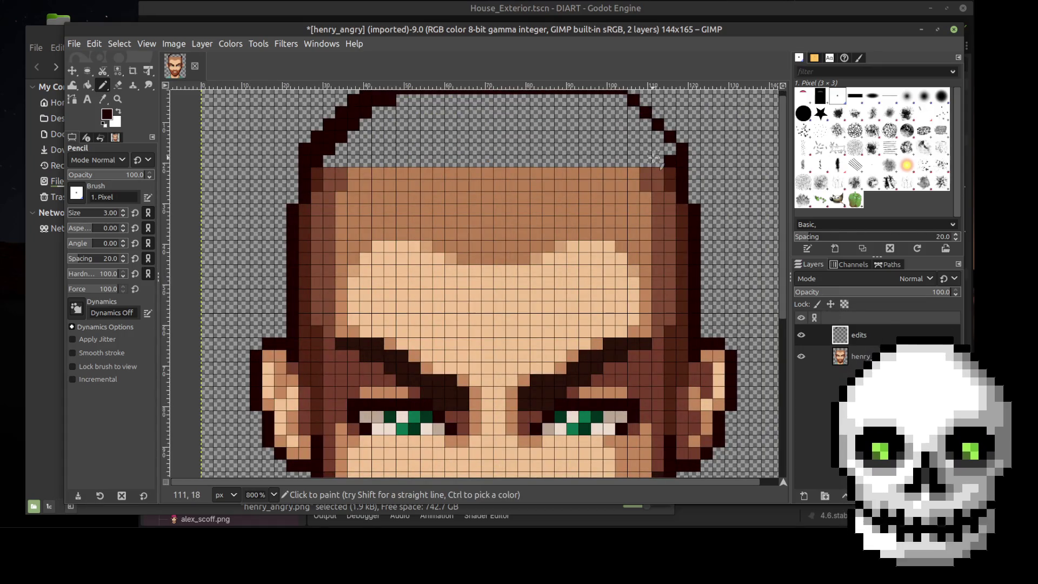
left_click(104, 99)
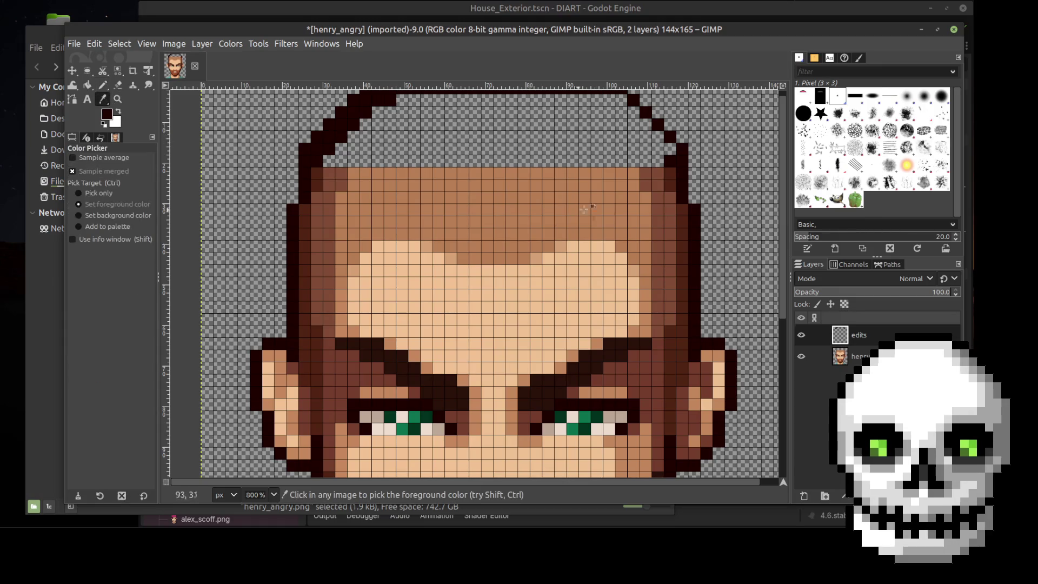
left_click(669, 172)
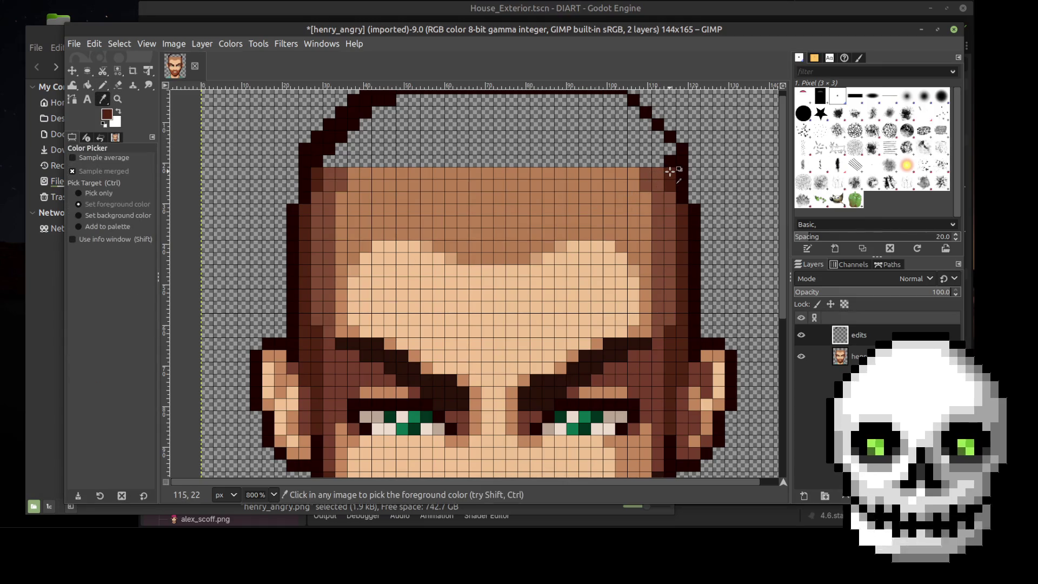
key("n")
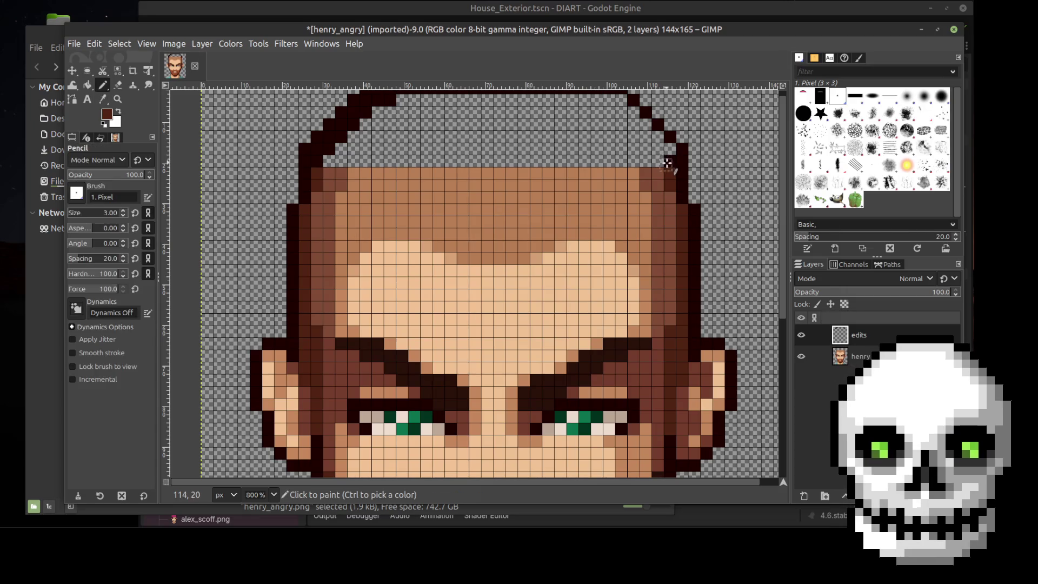
left_click(670, 150)
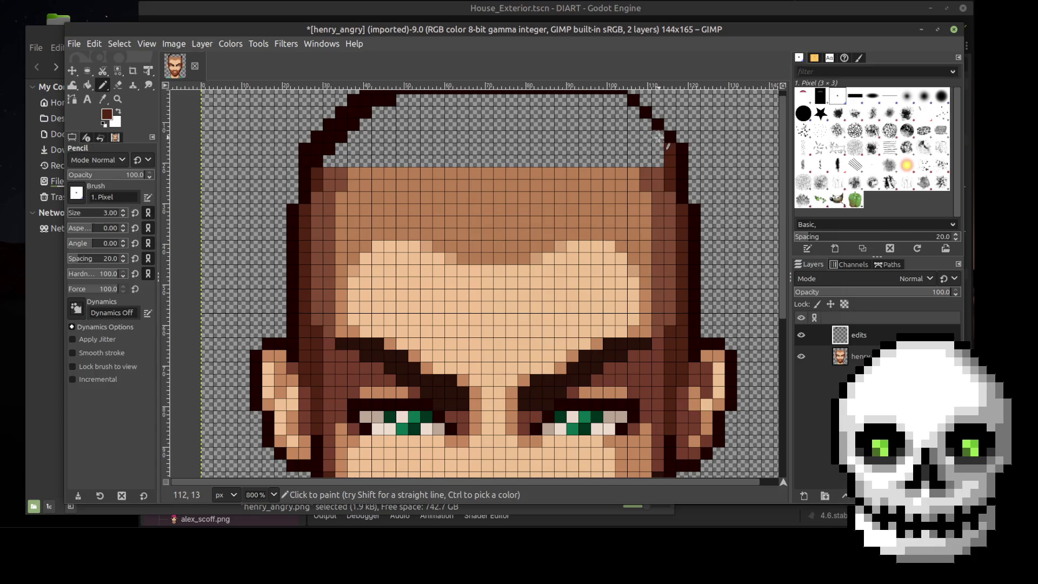
left_click(318, 148)
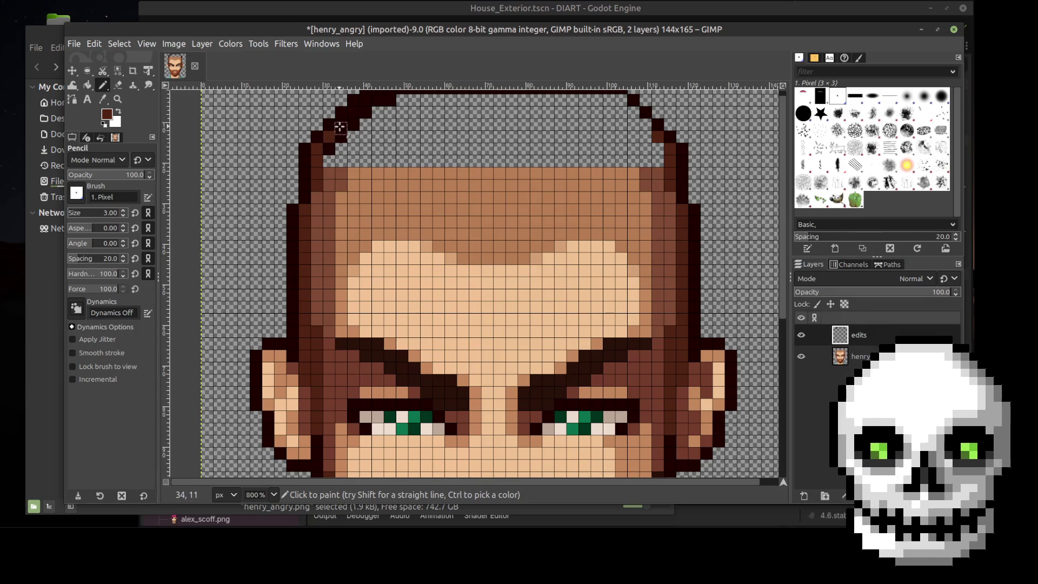
left_click(365, 99)
scroll(556, 149, "up", 1)
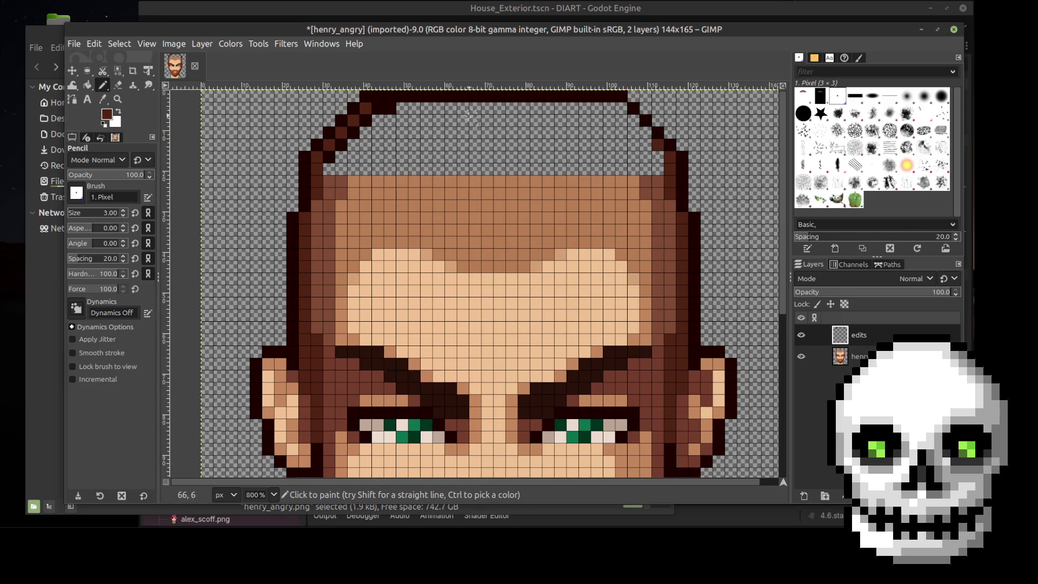
left_click(634, 120)
left_click(621, 108)
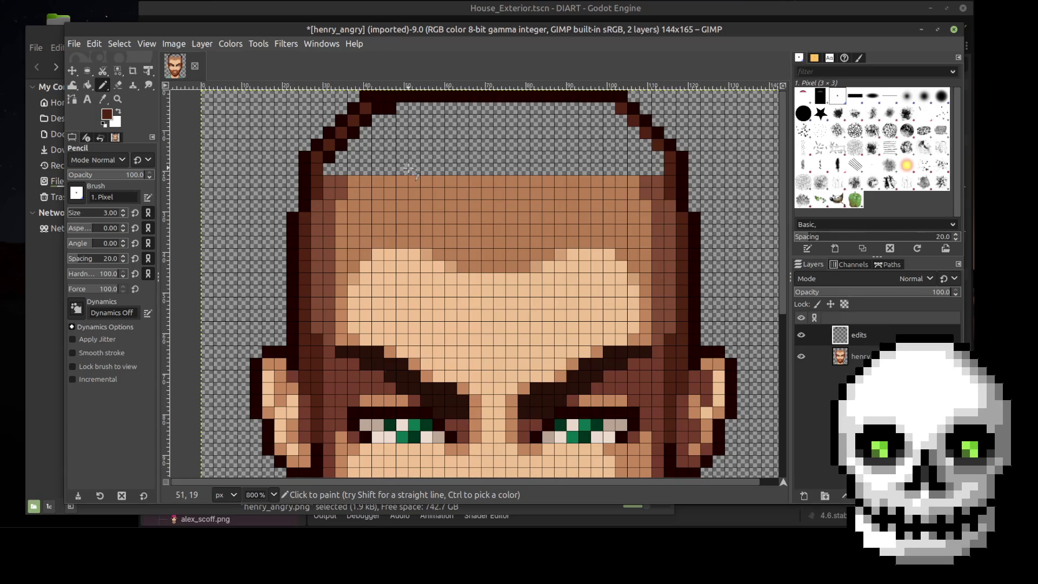
Pick the hair-edge brown and shade the inner upper-left and upper-right cap edges
key("o")
left_click(339, 180)
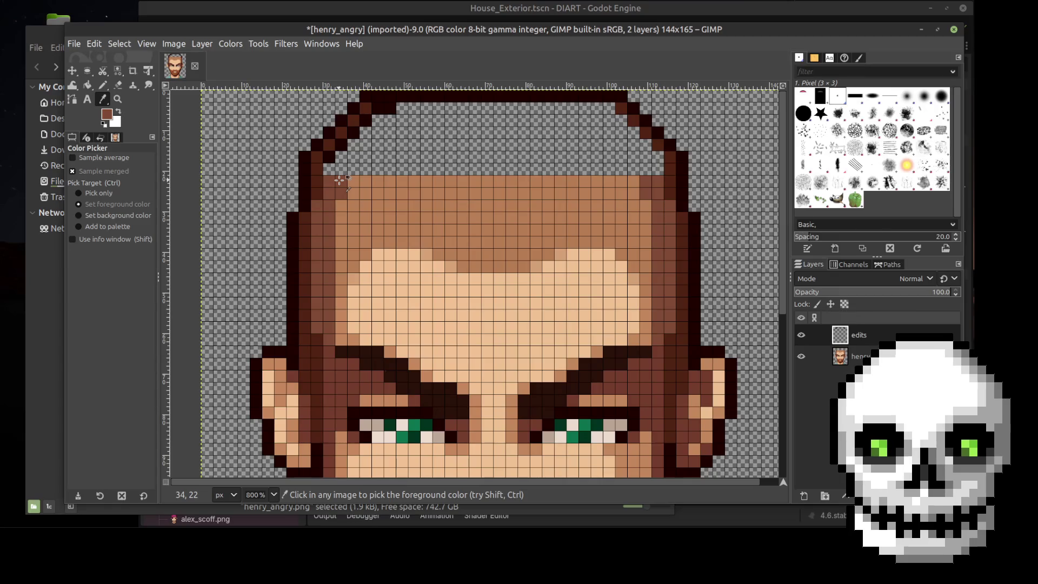
key("n")
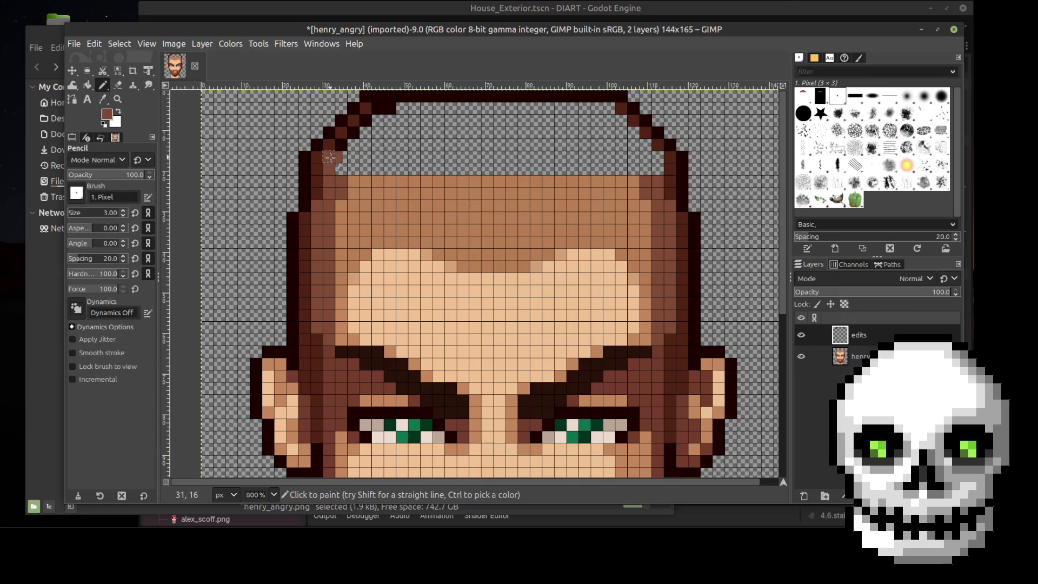
left_click(342, 168)
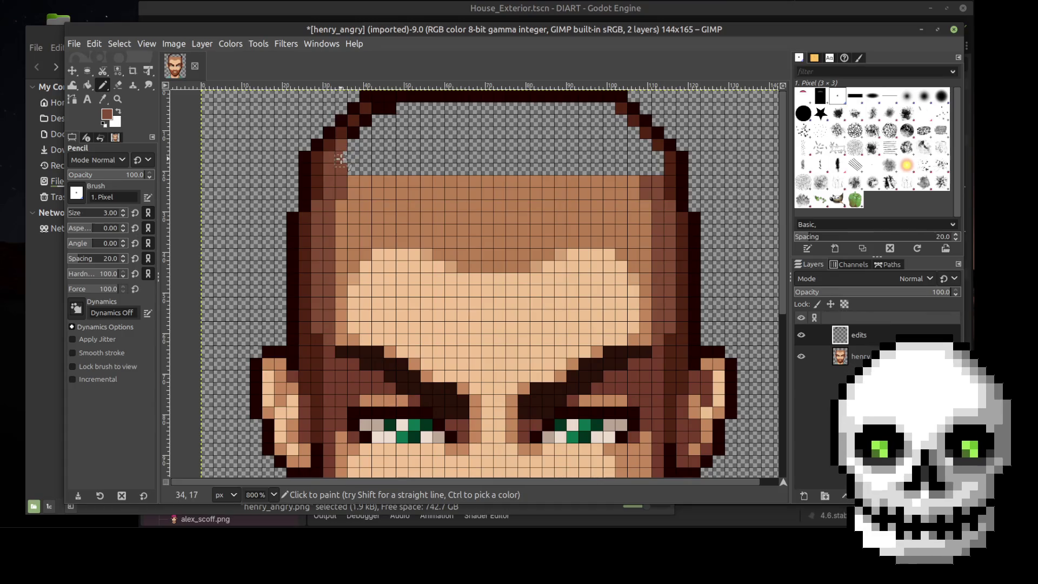
left_click(354, 133)
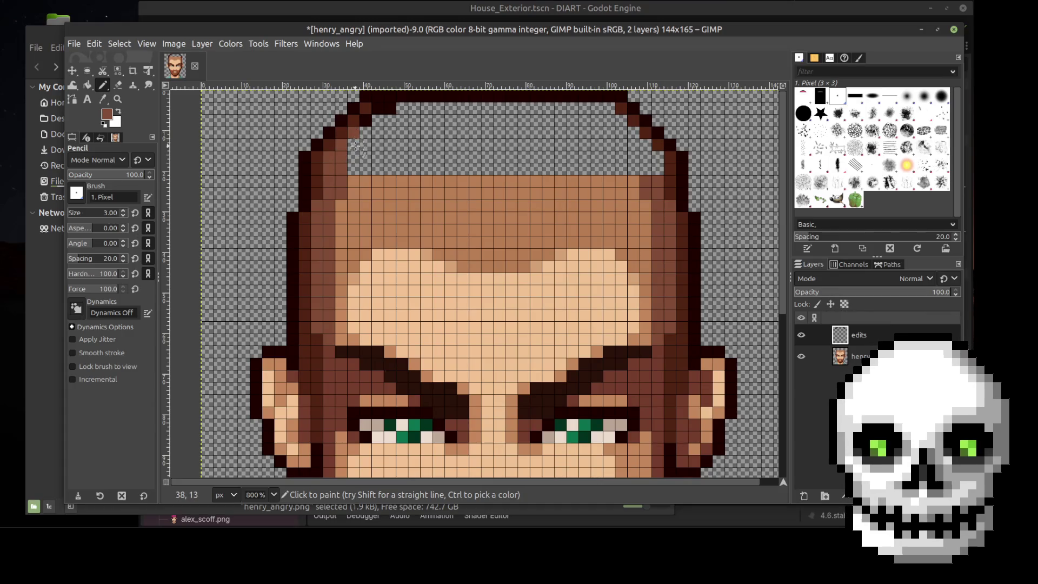
left_click(366, 122)
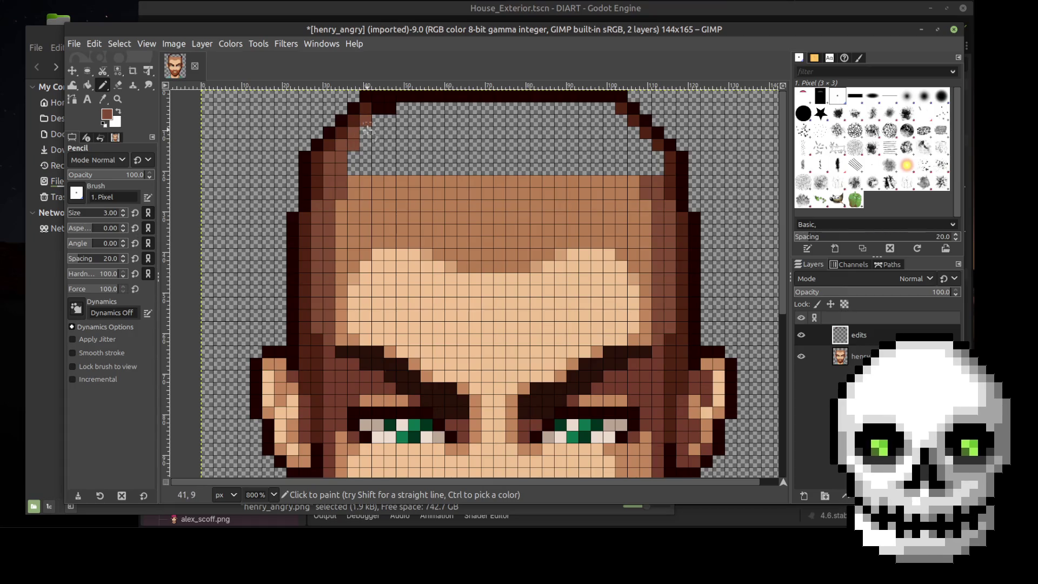
left_click(365, 132)
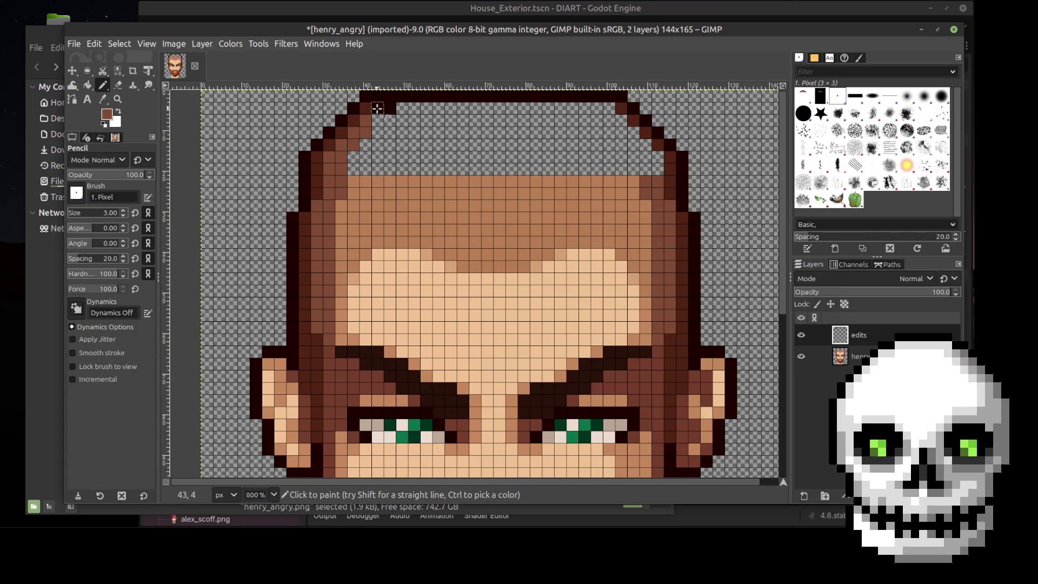
left_click(390, 109)
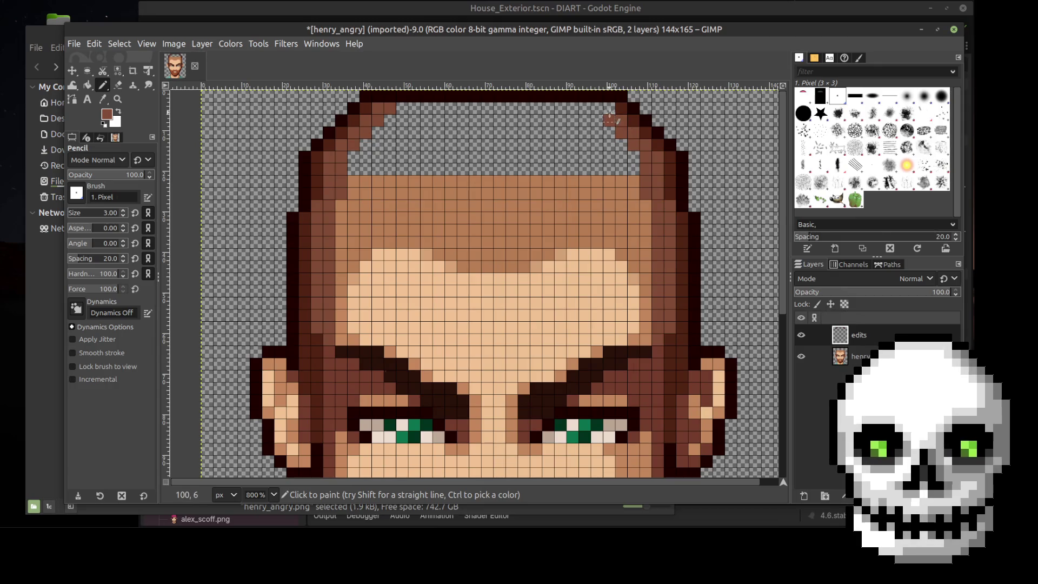
left_click(610, 108)
left_click(597, 108)
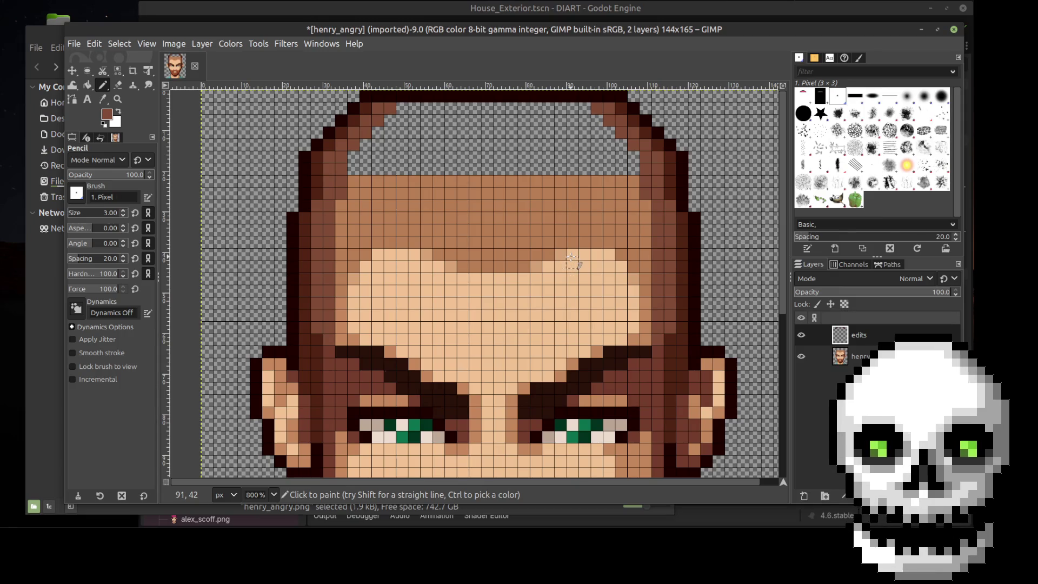
Close the forehead's transparent band with a brown line and bucket-fill the cap brown
key("o")
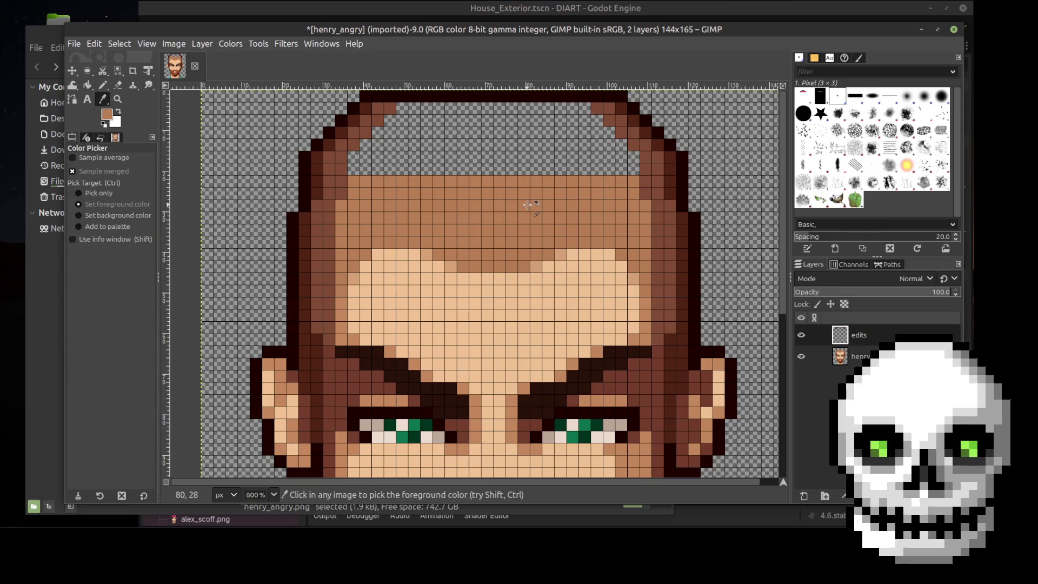
key("n")
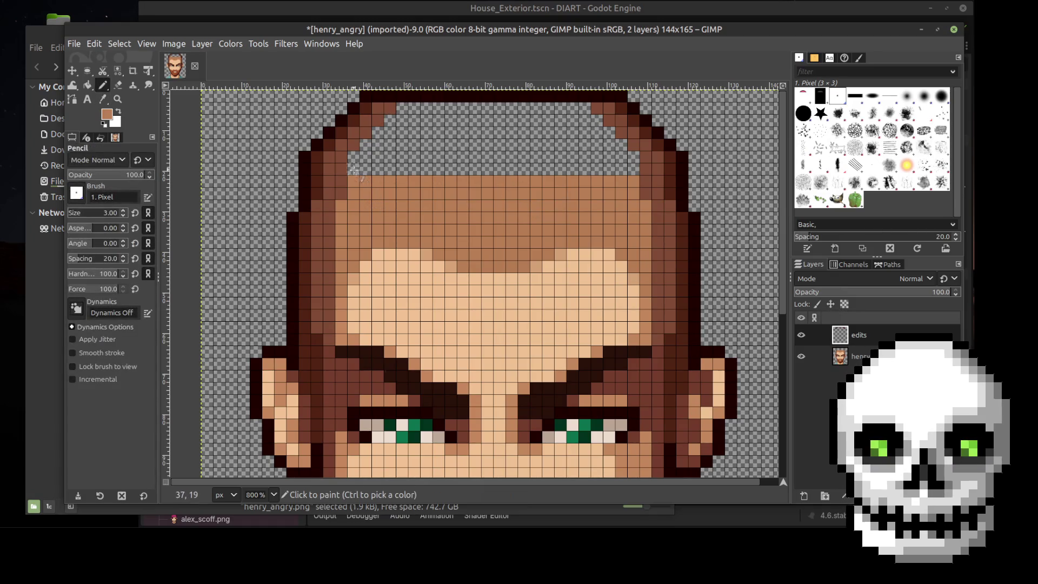
left_click(635, 168, "shift")
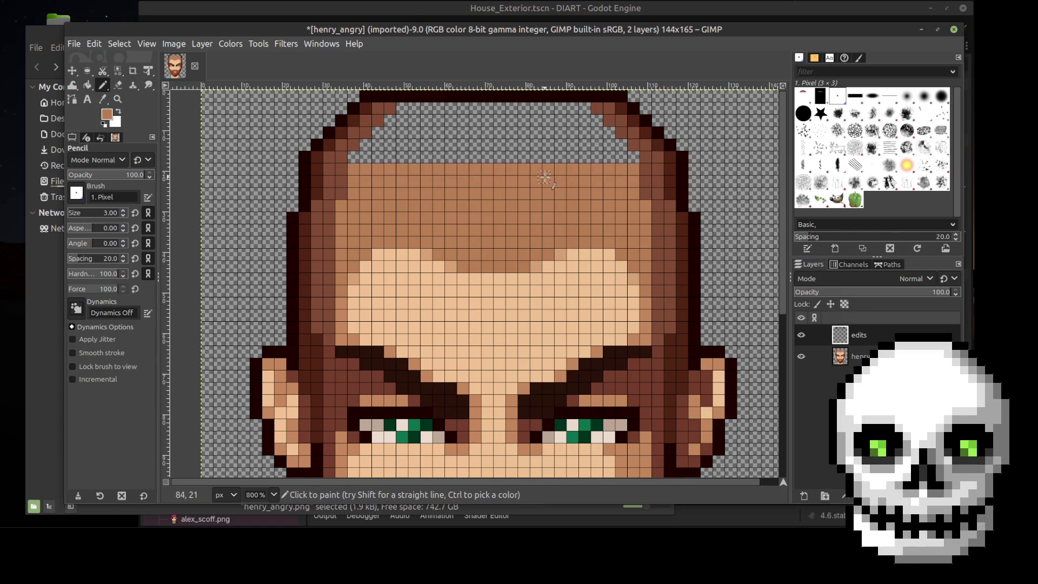
left_click(87, 85)
left_click(518, 136)
scroll(768, 200, "down", 4, "ctrl")
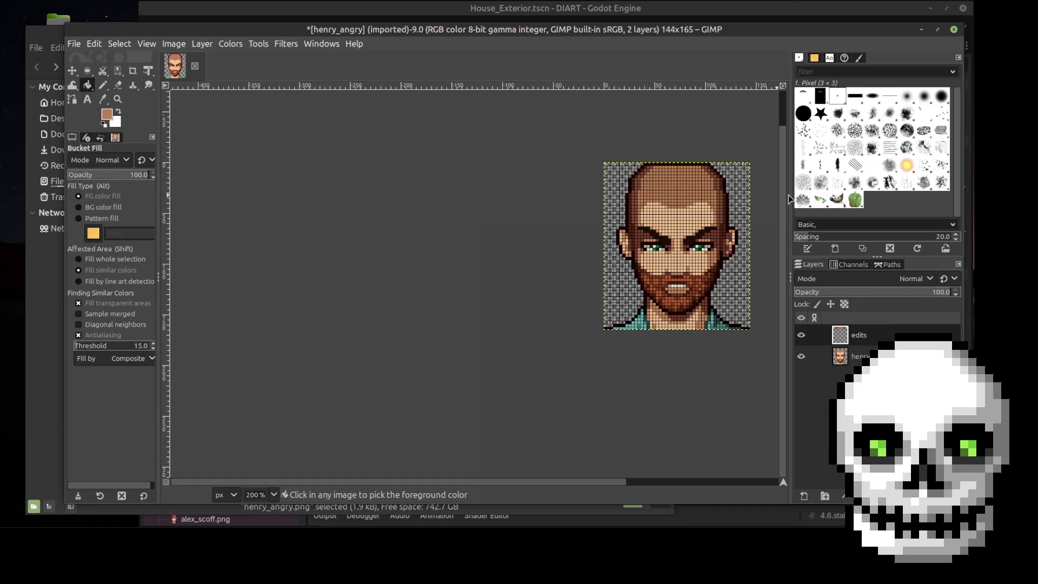
scroll(763, 202, "up", 2, "ctrl")
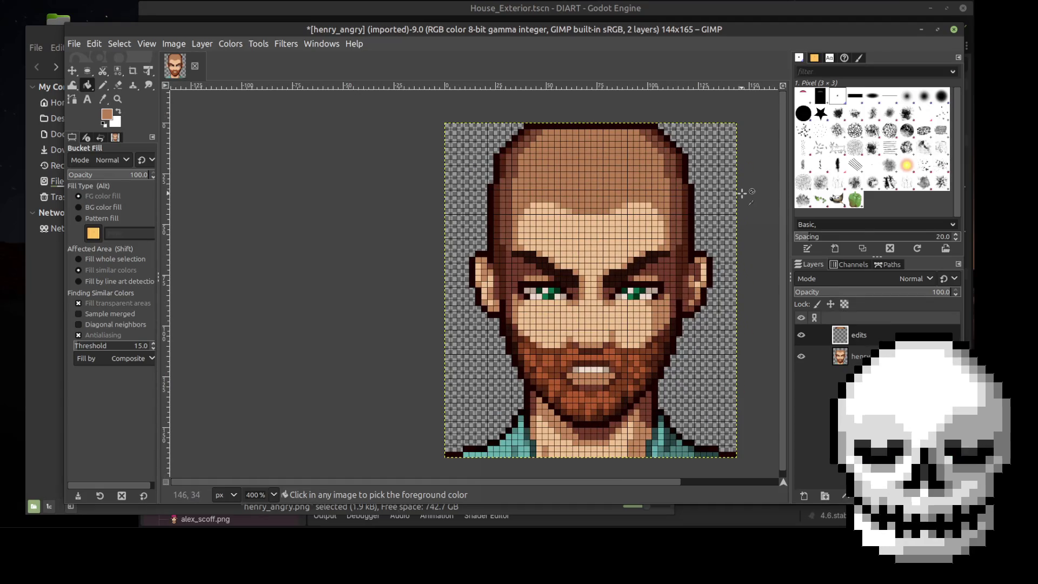
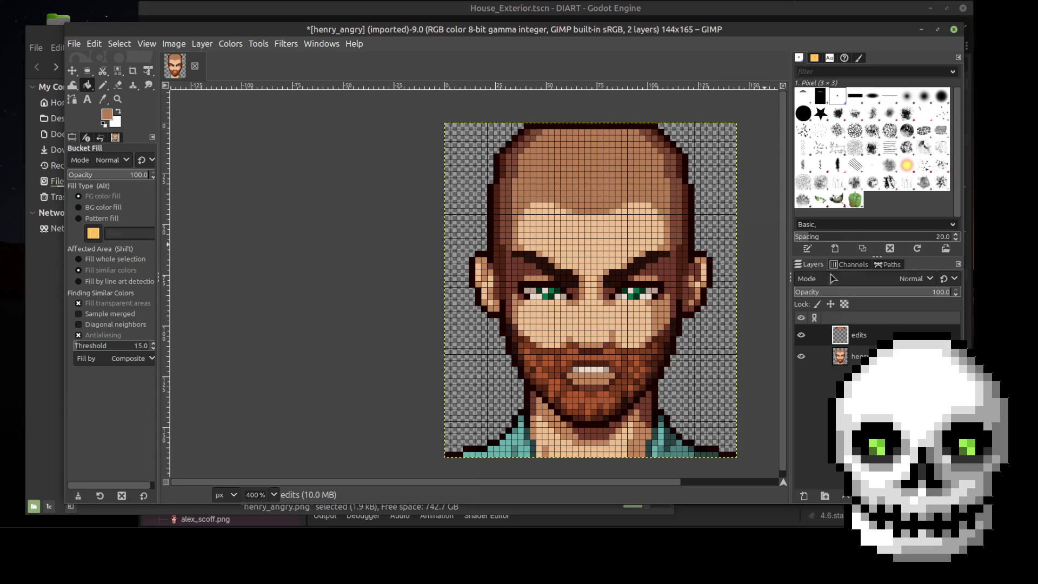
Toggle the edits layer's visibility to compare it against the henry portrait, keeping edits active
left_click(801, 336)
left_click(801, 336)
left_click(801, 336)
left_click(801, 336)
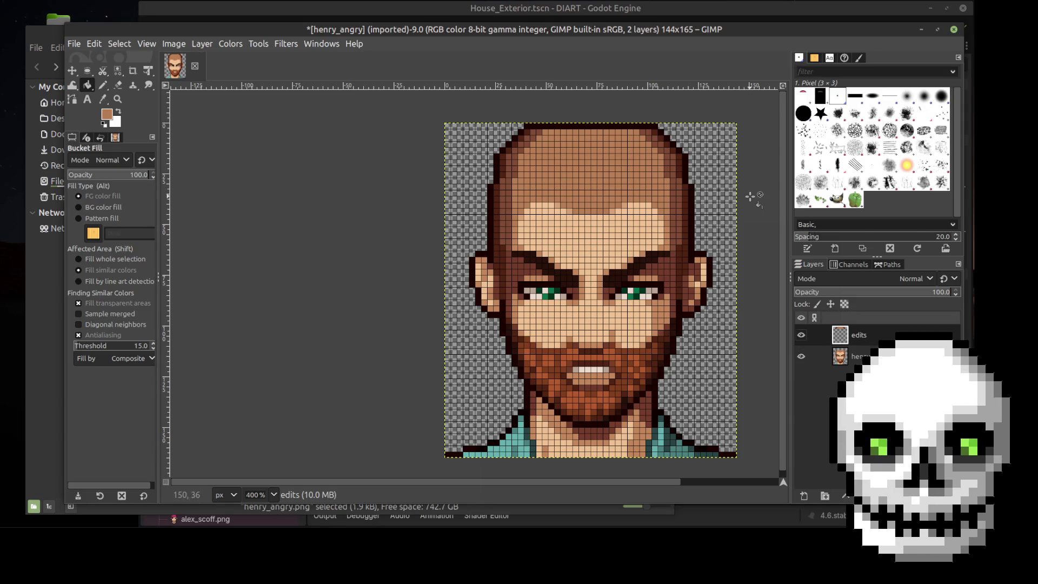
key("Page_Down")
key("Page_Up")
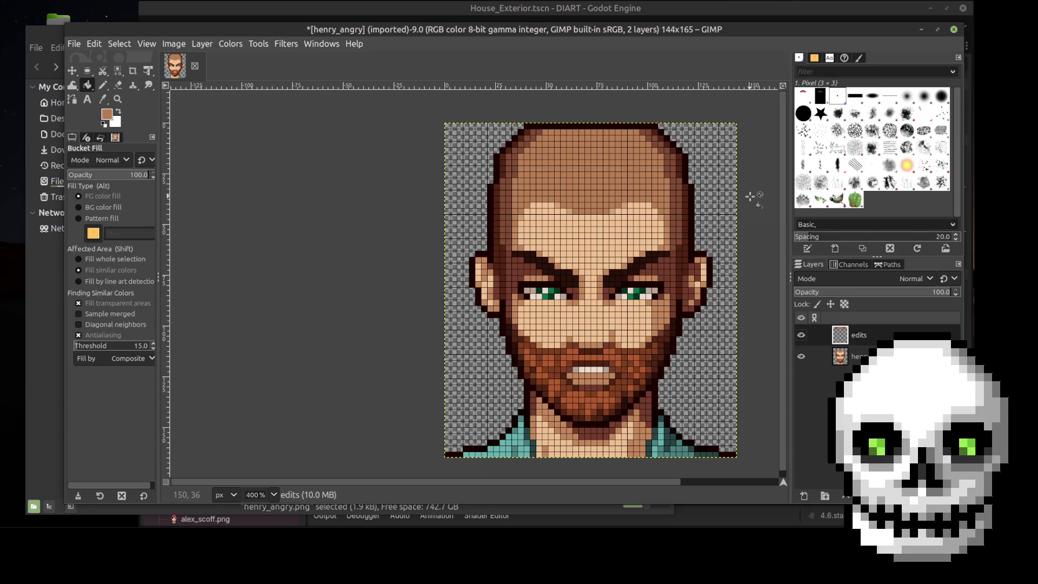
Nudge the edits layer down three pixels with the Move tool
left_click(72, 70)
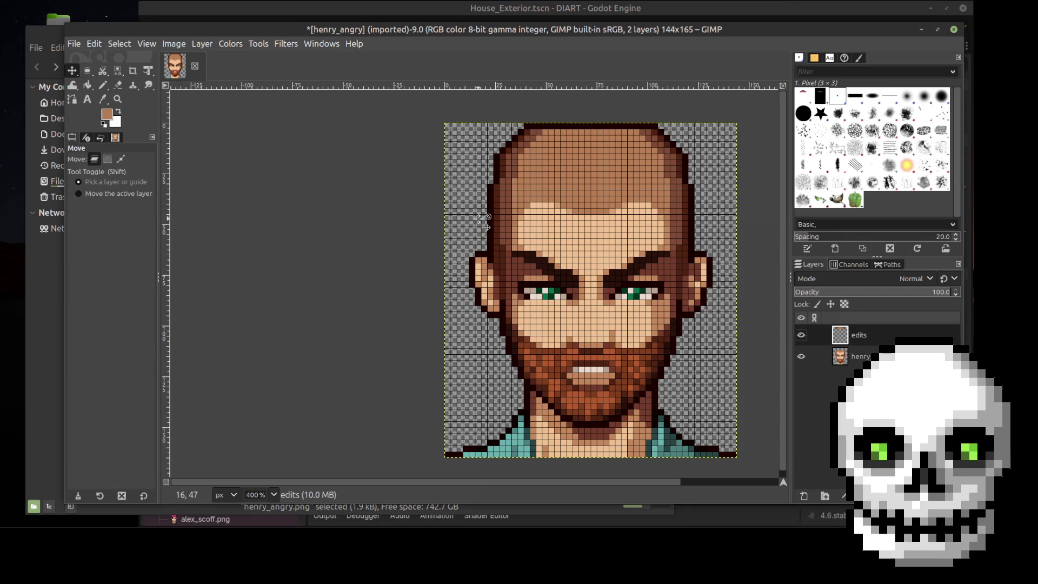
key("Down")
key("Down")
key("Down")
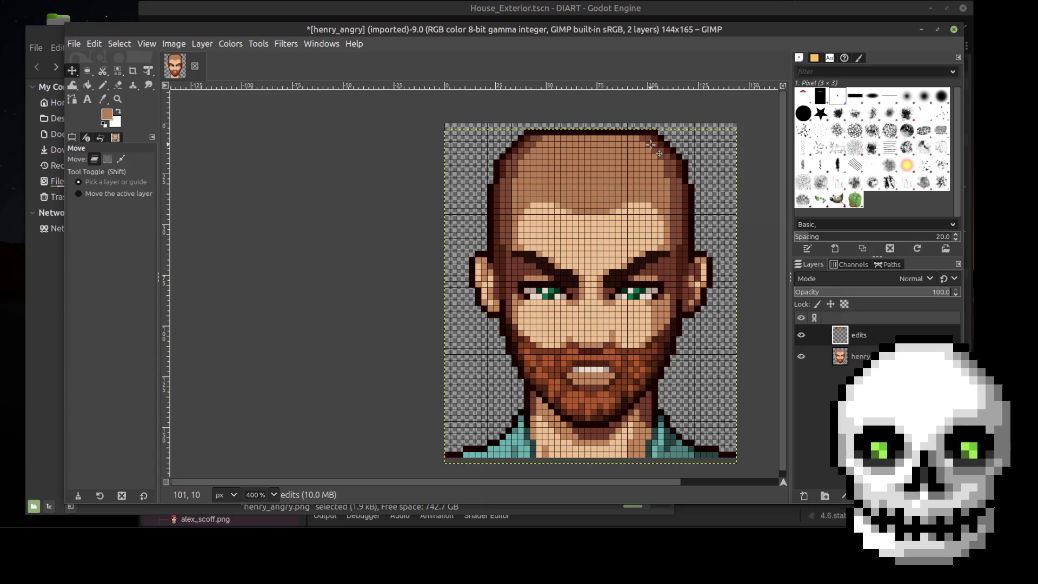
key("Down")
key("Down")
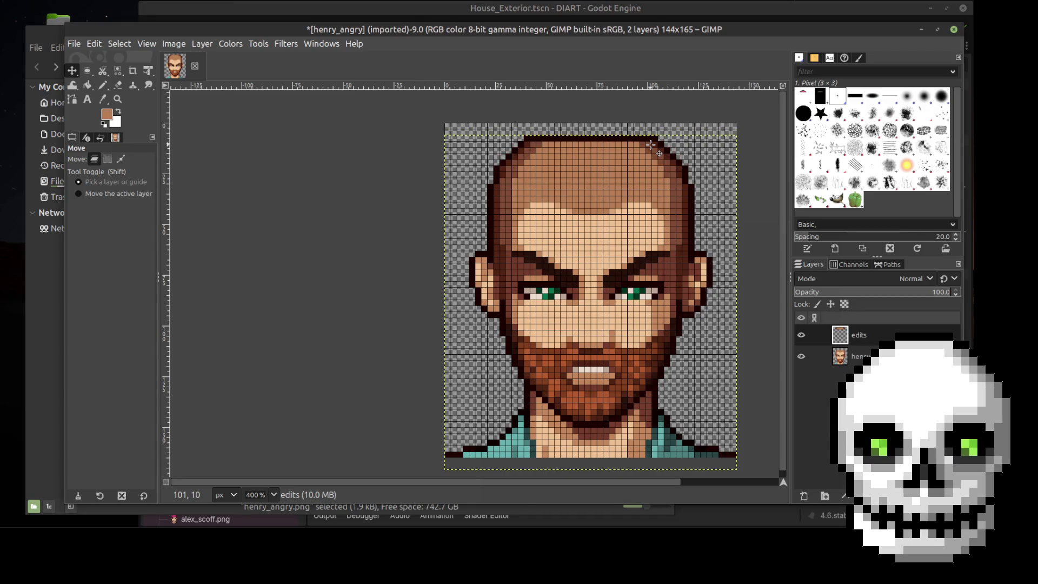
key("Down")
key("Down")
key("Down")
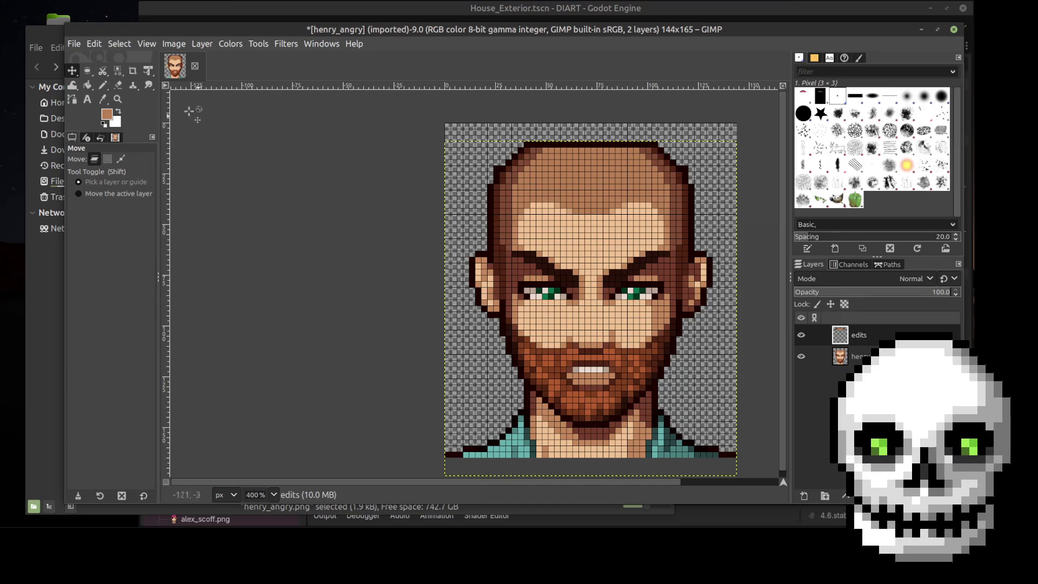
left_click(118, 84)
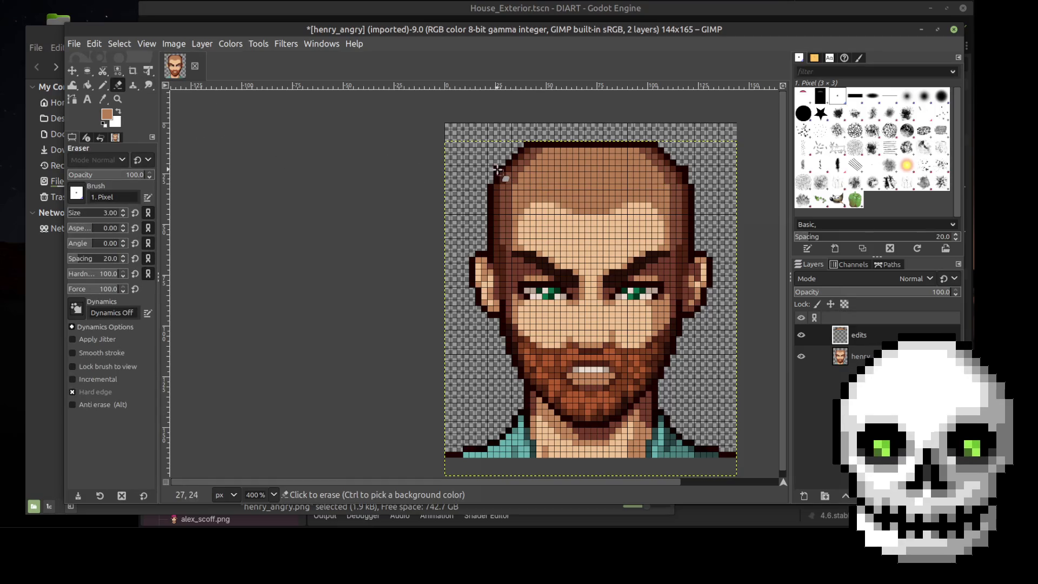
Zoom in and flick the henry layer's visibility to check the edits layer's alignment
scroll(501, 194, "up", 2)
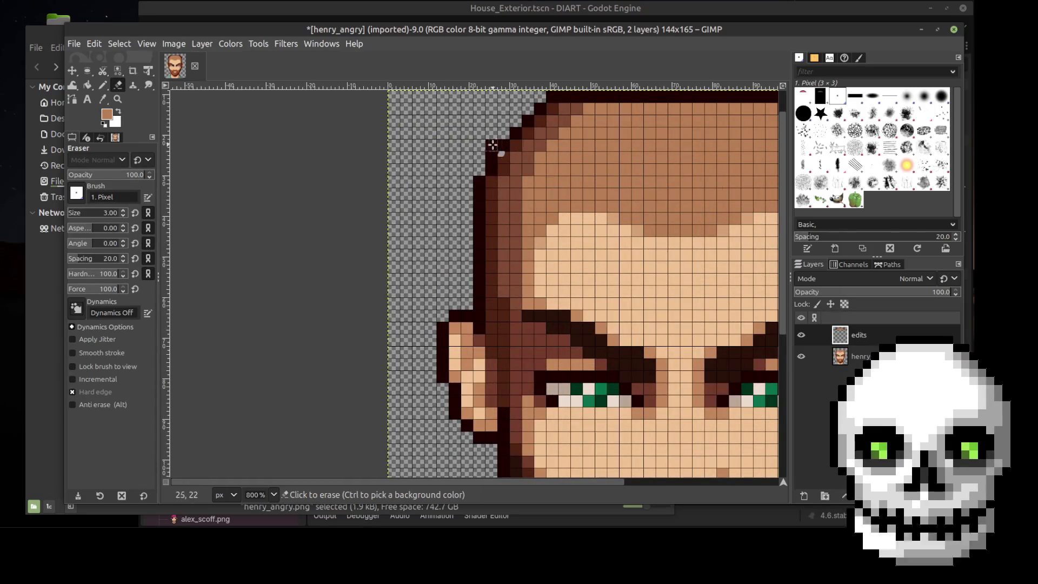
left_click(800, 356)
left_click(800, 356)
left_click(800, 356)
left_click(800, 356)
left_click(800, 357)
left_click(800, 356)
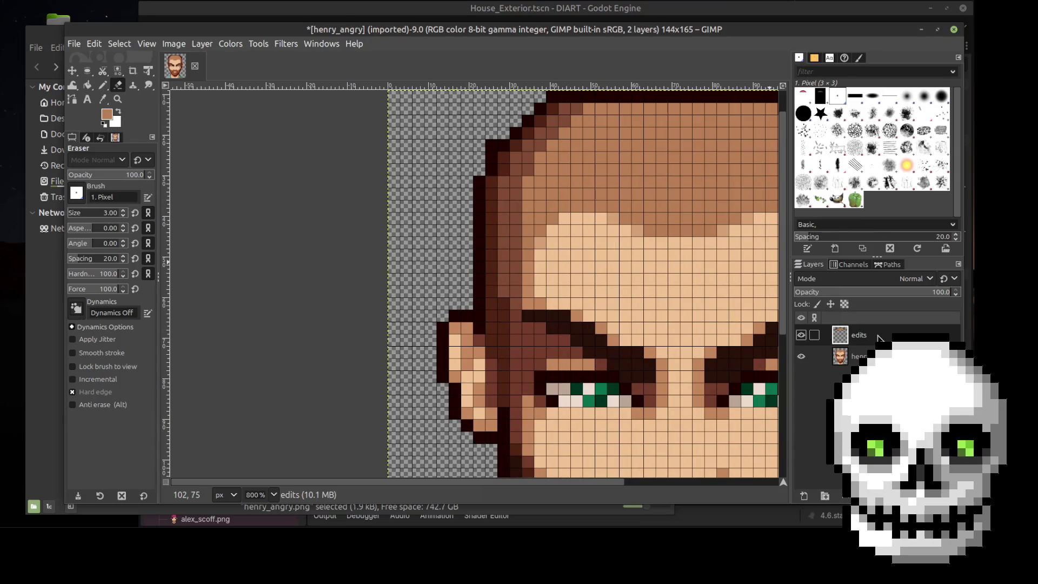
scroll(646, 222, "down", 3)
scroll(646, 222, "up", 2)
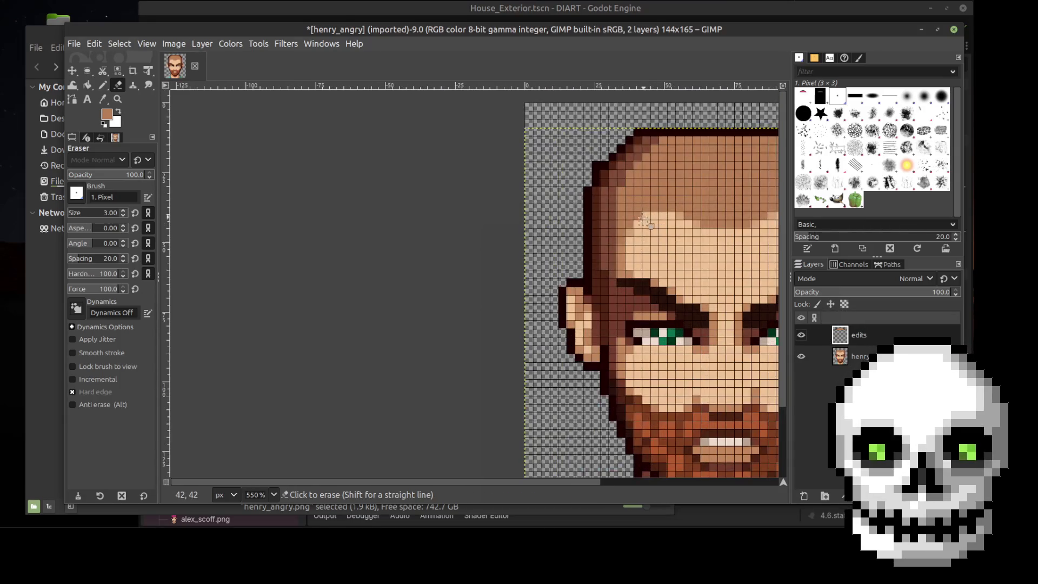
Fine-tune the edits layer one pixel up and back down, then duplicate it as edits #1
left_click(72, 70)
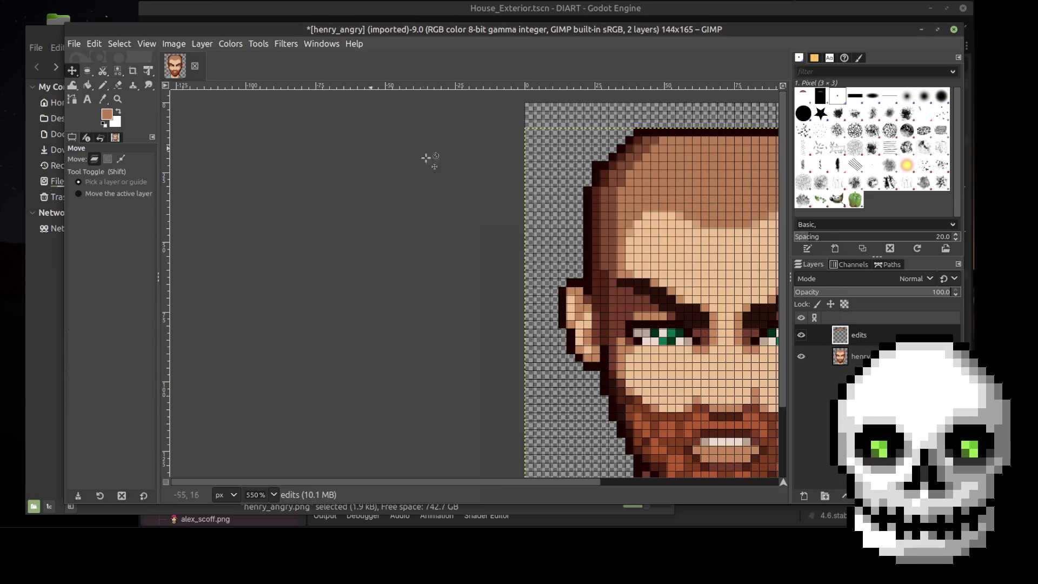
key("Up")
key("Up")
key("Up")
key("Up")
key("Down")
left_click_drag(482, 485, 549, 486)
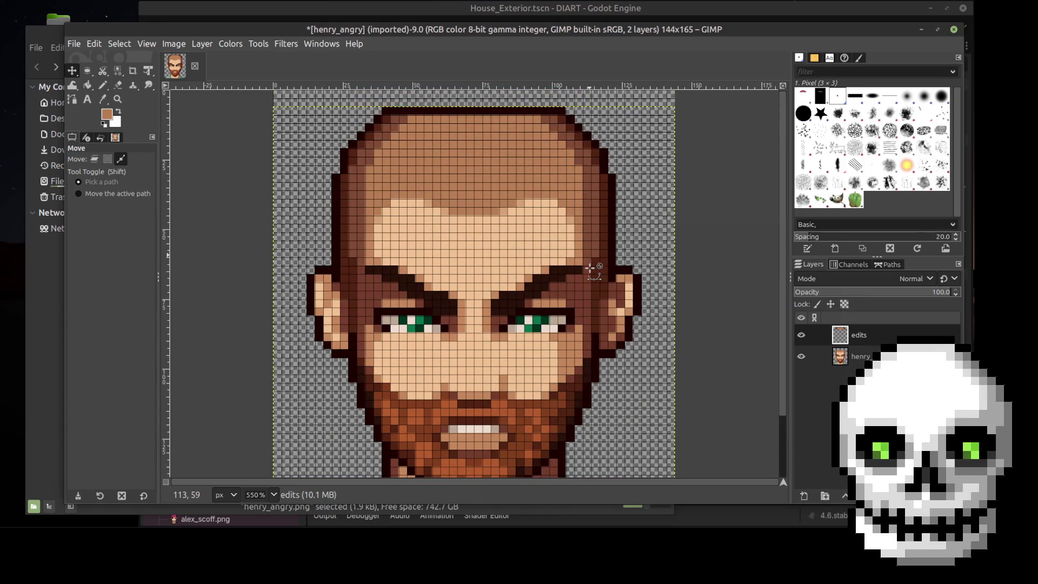
scroll(590, 269, "up", 2, "ctrl")
scroll(743, 249, "up", 3)
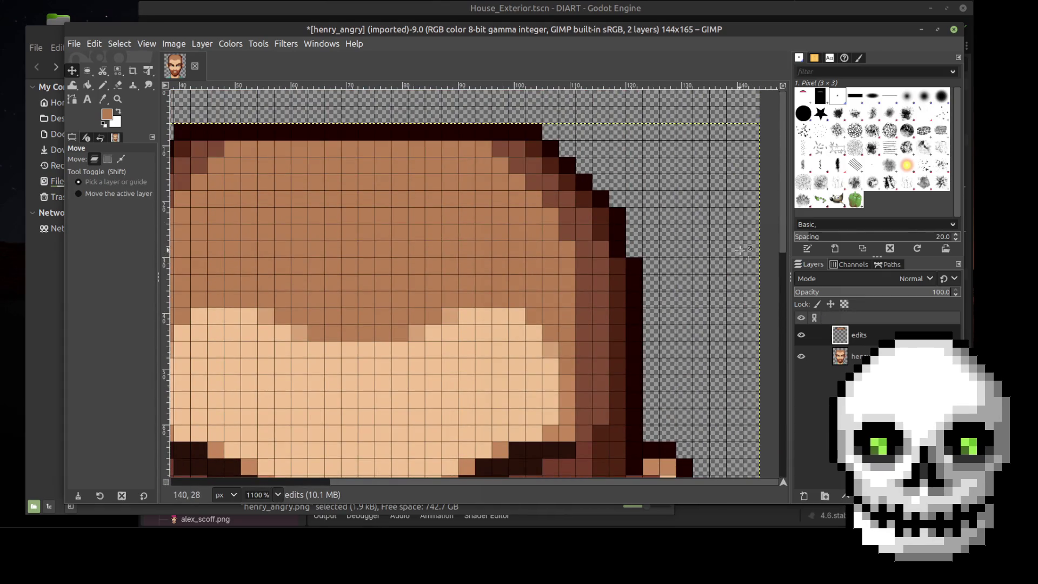
scroll(745, 250, "down", 4, "ctrl")
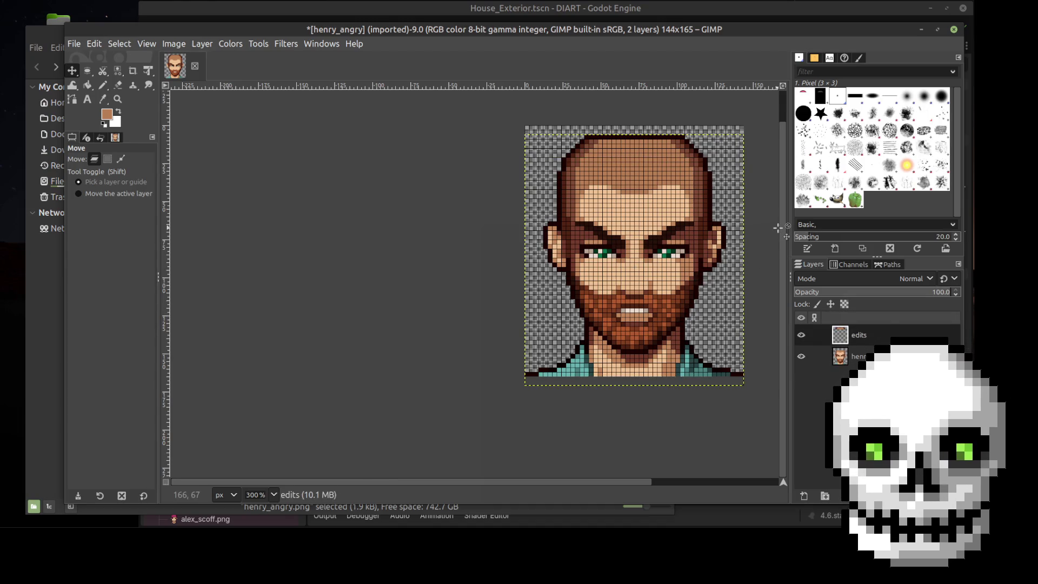
key("shift+ctrl+d")
scroll(781, 275, "up", 3, "ctrl")
Sample the hair outline's dark brown and draw a pencil line along the top of the head
scroll(780, 275, "up", 2)
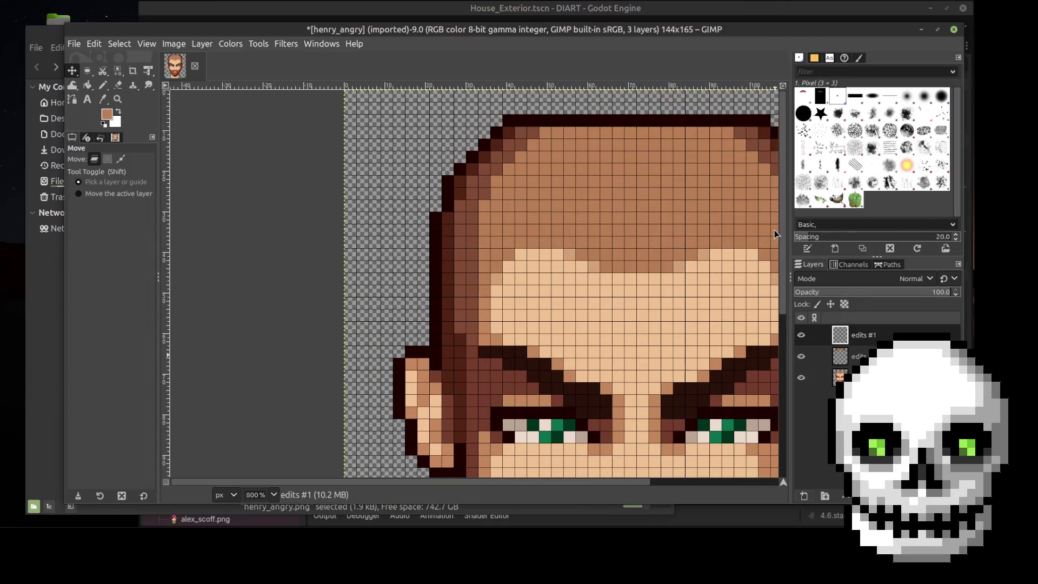
left_click(103, 86)
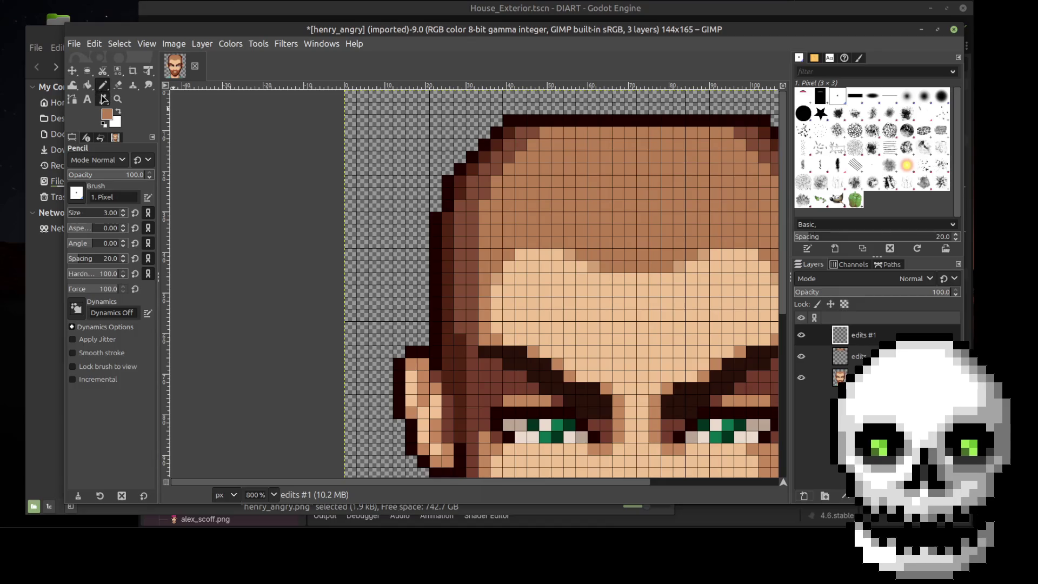
left_click(102, 98)
left_click(562, 115)
key("n")
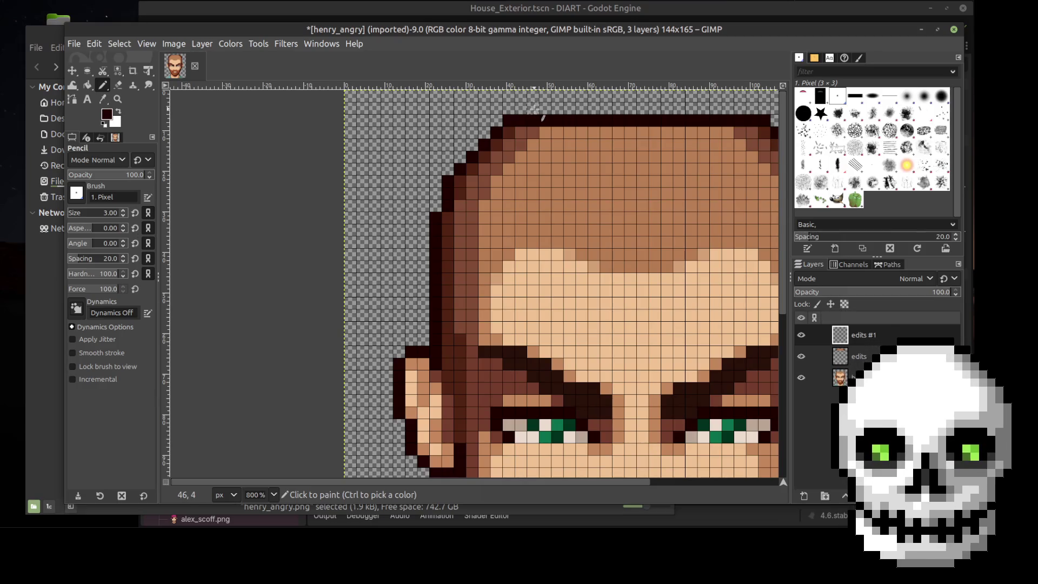
left_click(535, 108)
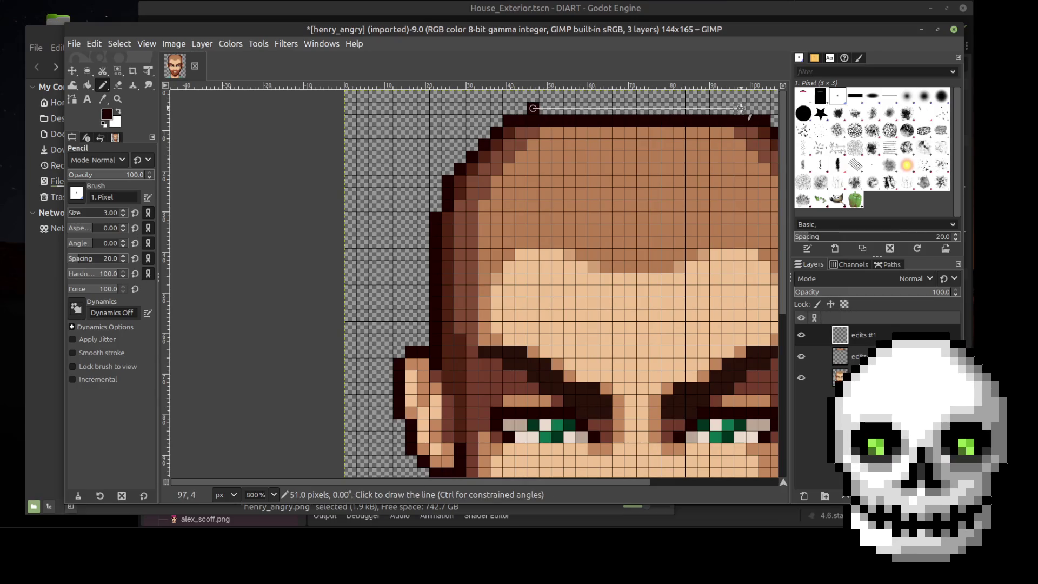
left_click(740, 108, "shift")
scroll(753, 162, "down", 2, "ctrl")
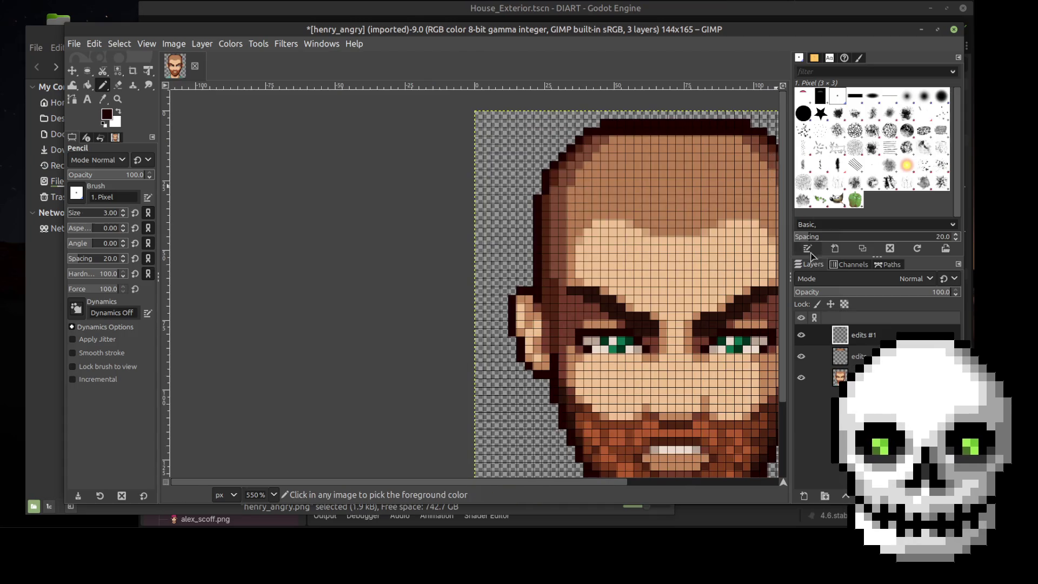
scroll(692, 433, "down", 2, "ctrl")
scroll(670, 469, "up", 1, "ctrl")
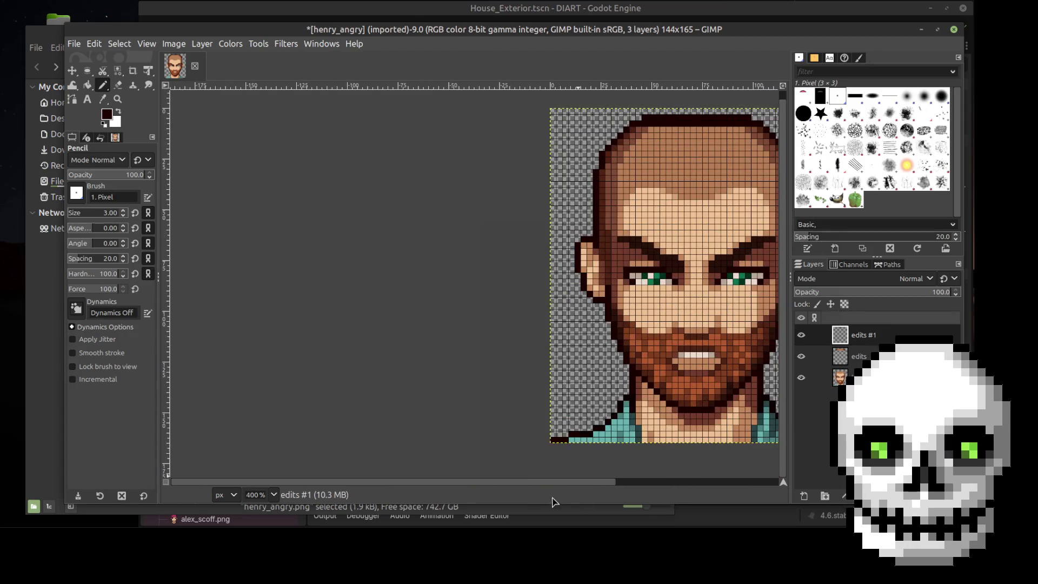
left_click_drag(545, 483, 568, 483)
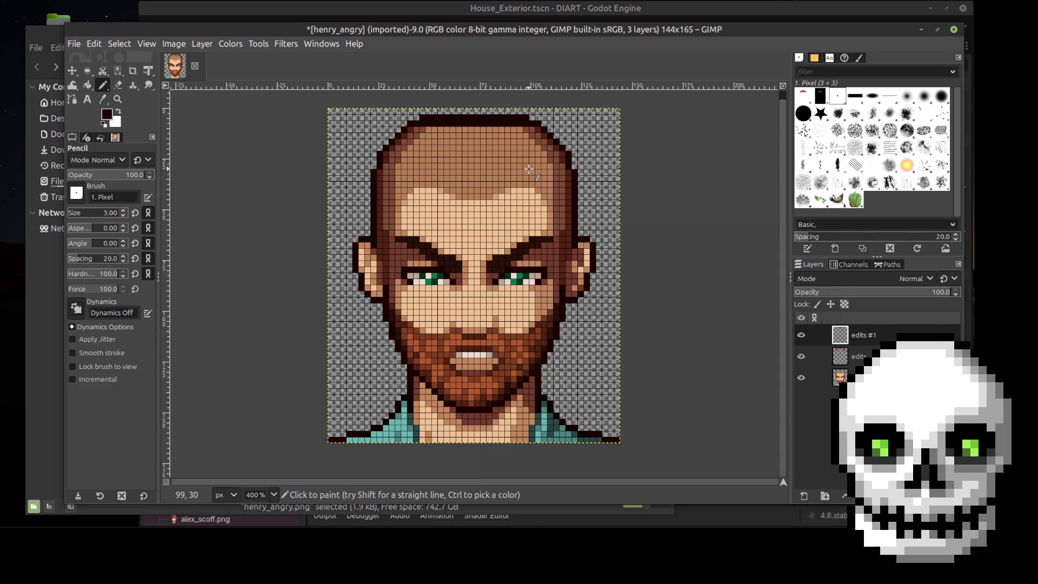
scroll(428, 136, "up", 2, "ctrl")
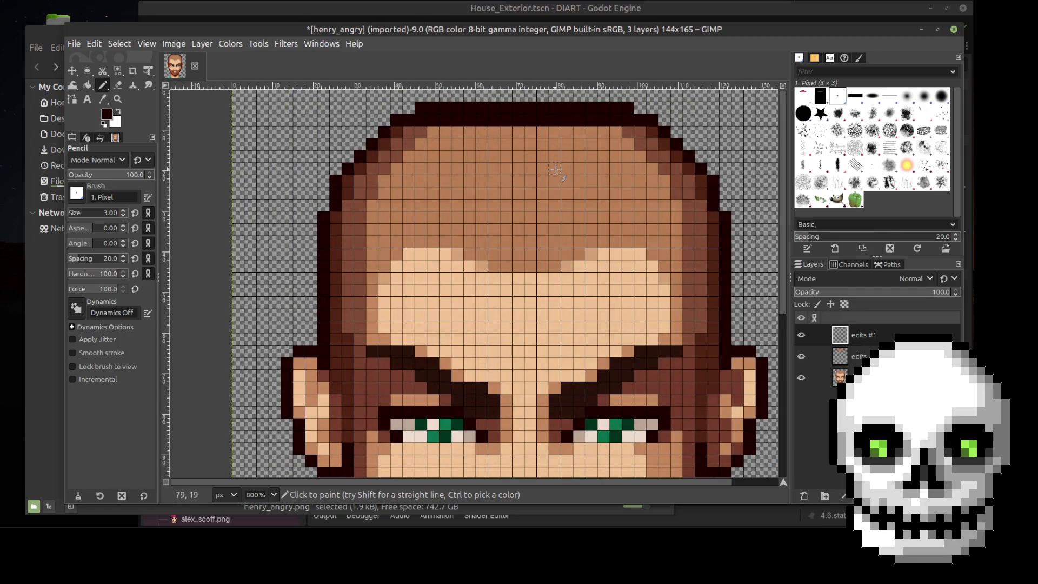
Sample the brown hair colour and repaint two hairline pixels with it
key("o")
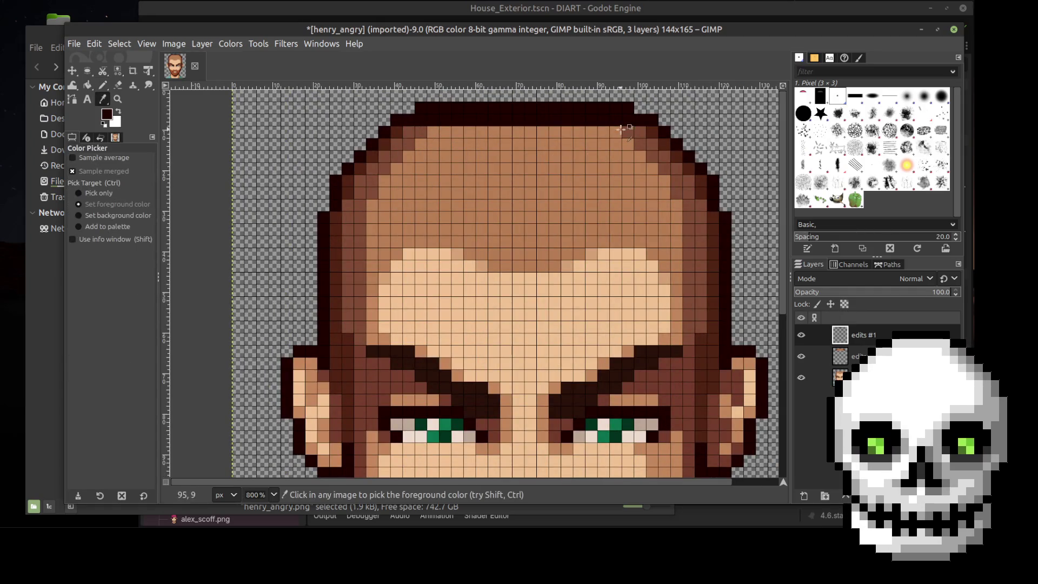
left_click(627, 133)
key("n")
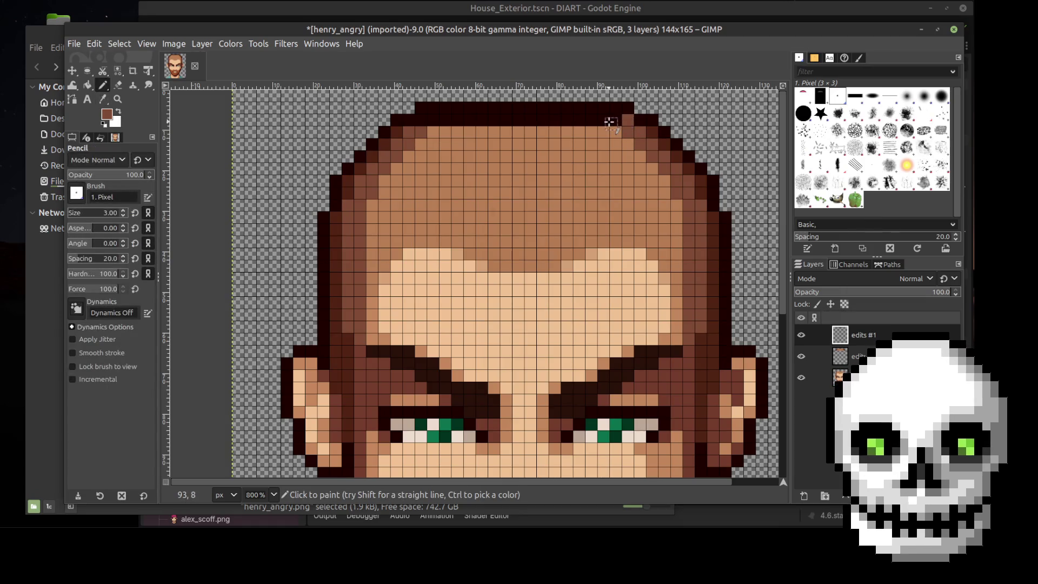
left_click(615, 120)
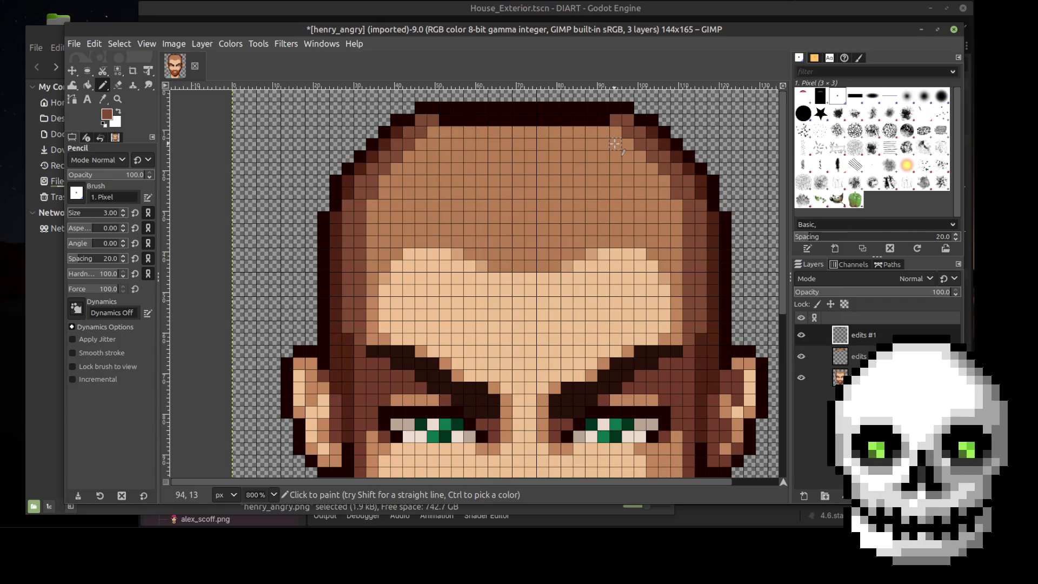
left_click(603, 119)
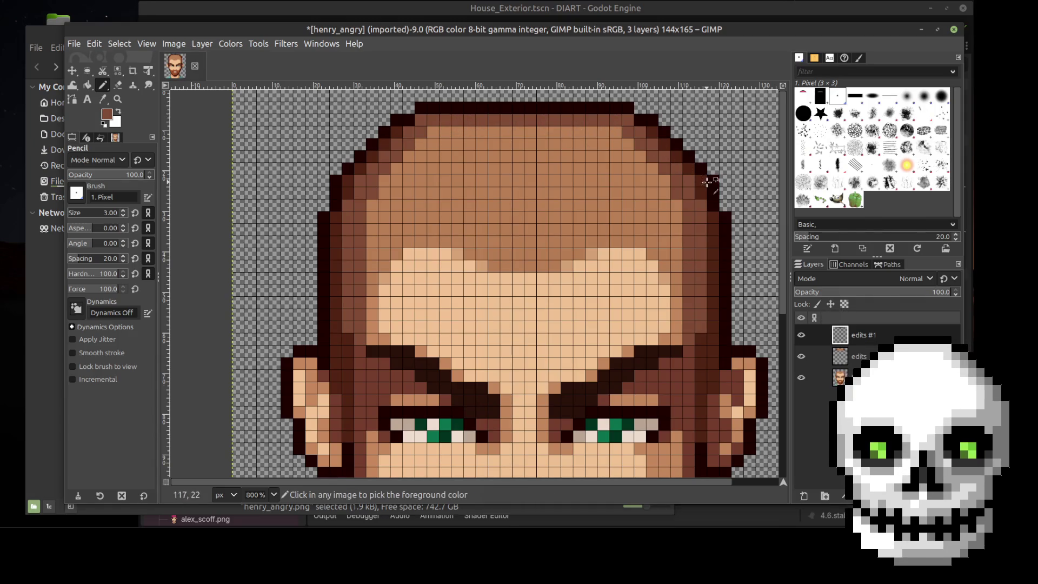
scroll(707, 182, "down", 2, "ctrl")
scroll(770, 186, "up", 1, "ctrl")
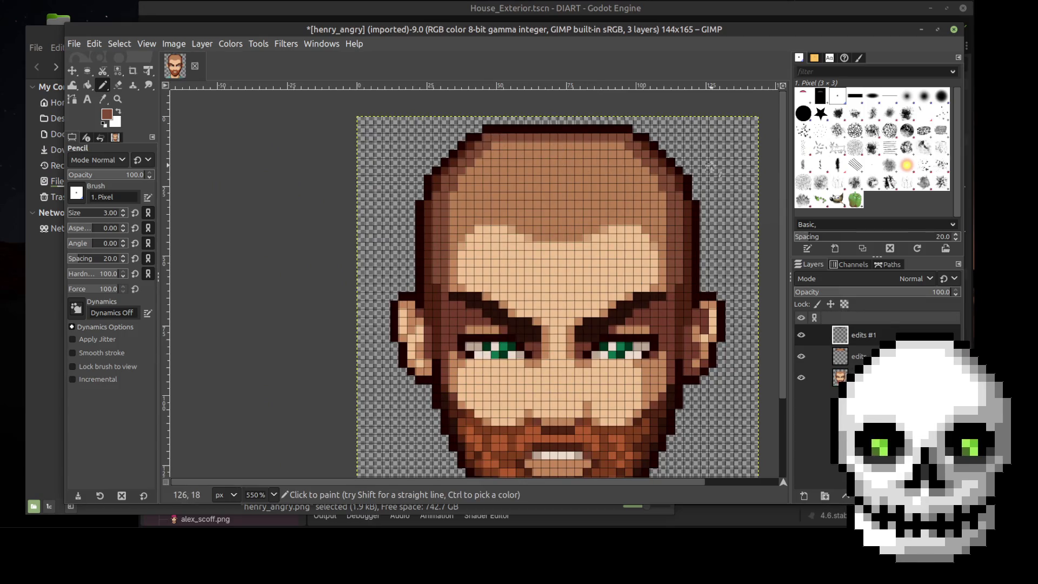
scroll(711, 166, "down", 1, "ctrl")
scroll(712, 165, "up", 2, "ctrl")
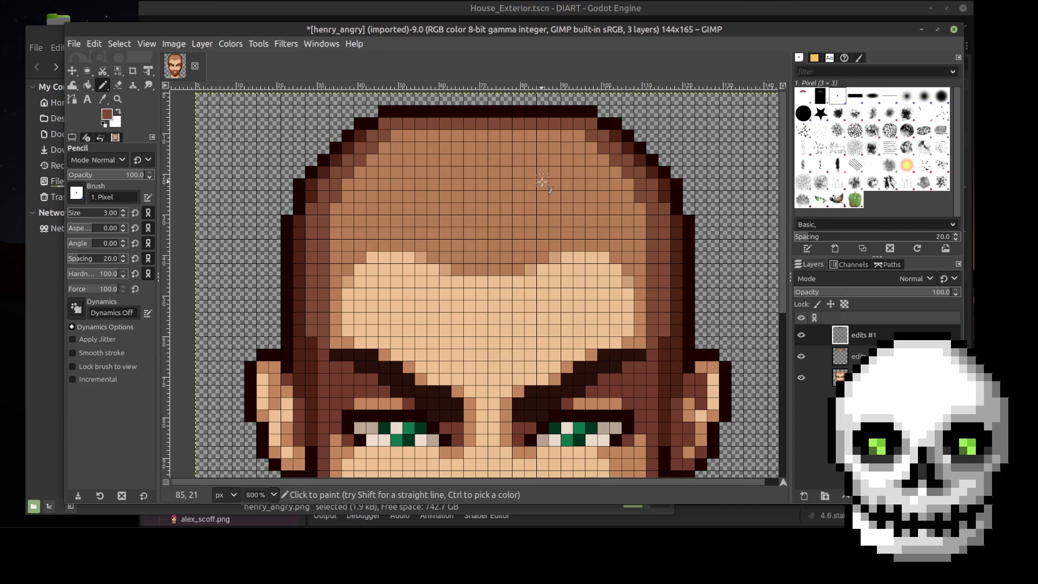
key("i")
Sample the hair's light brown and draw a straight pencil line along the top hair row
key("o")
left_click(522, 170)
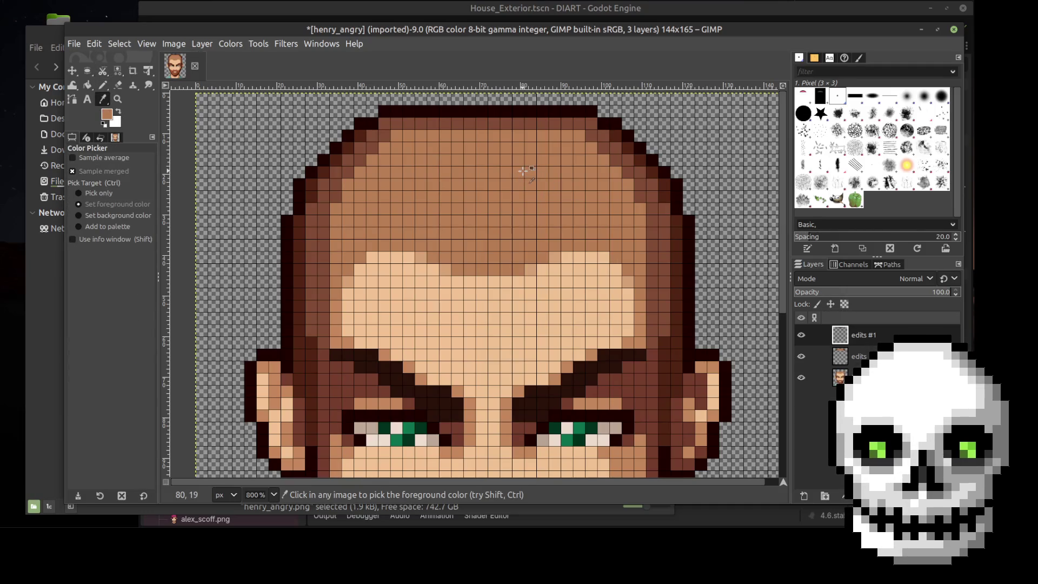
key("n")
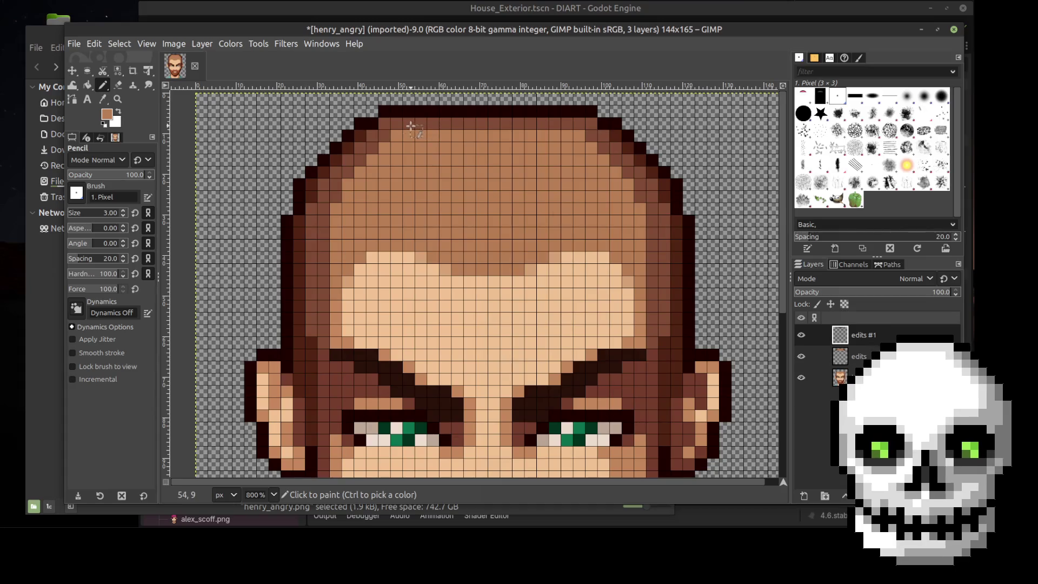
left_click(405, 123)
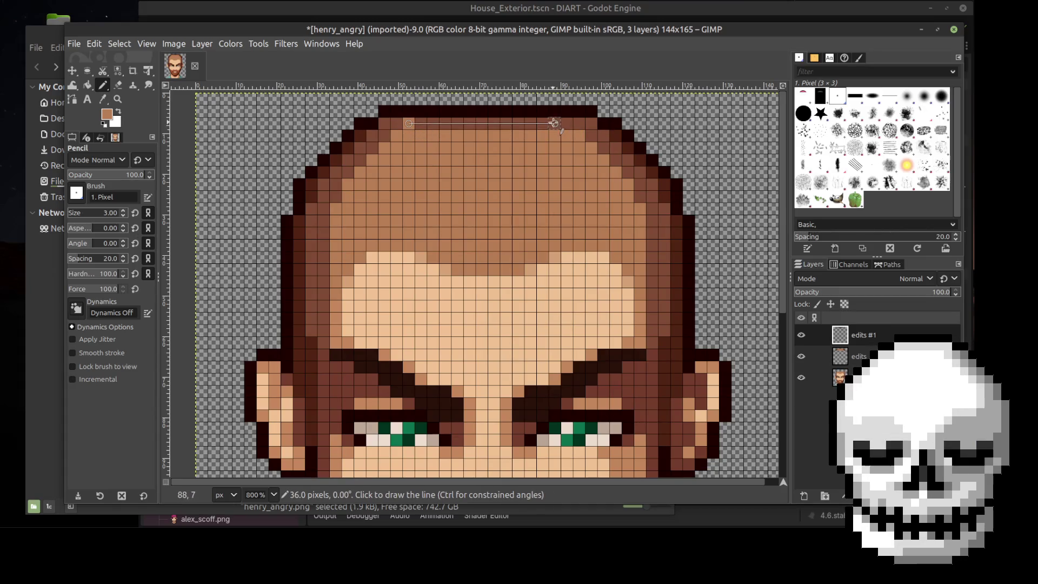
left_click(553, 123, "shift")
scroll(764, 153, "down", 3, "ctrl")
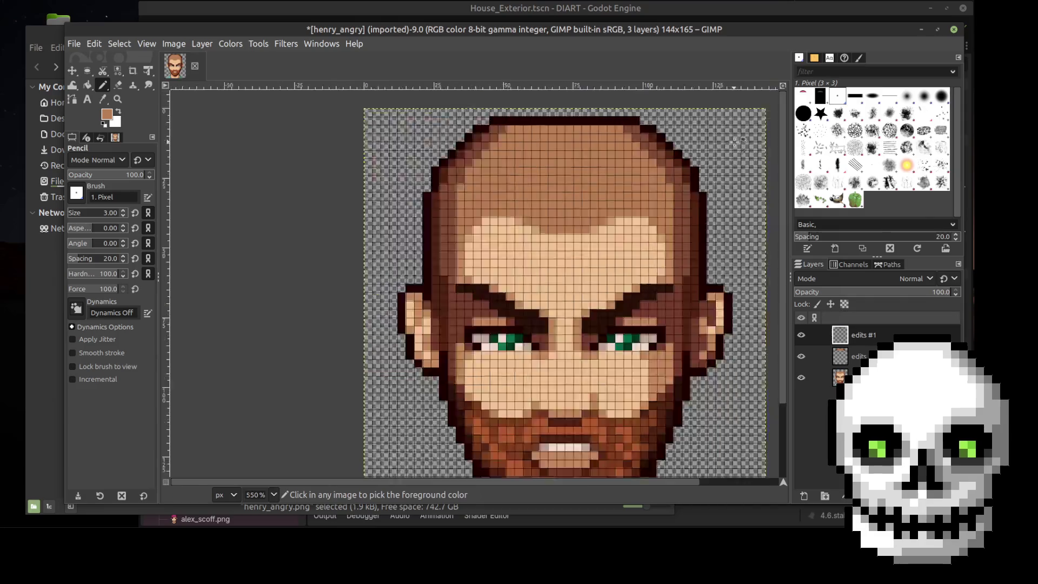
scroll(765, 153, "up", 2, "ctrl")
scroll(762, 154, "down", 2, "ctrl")
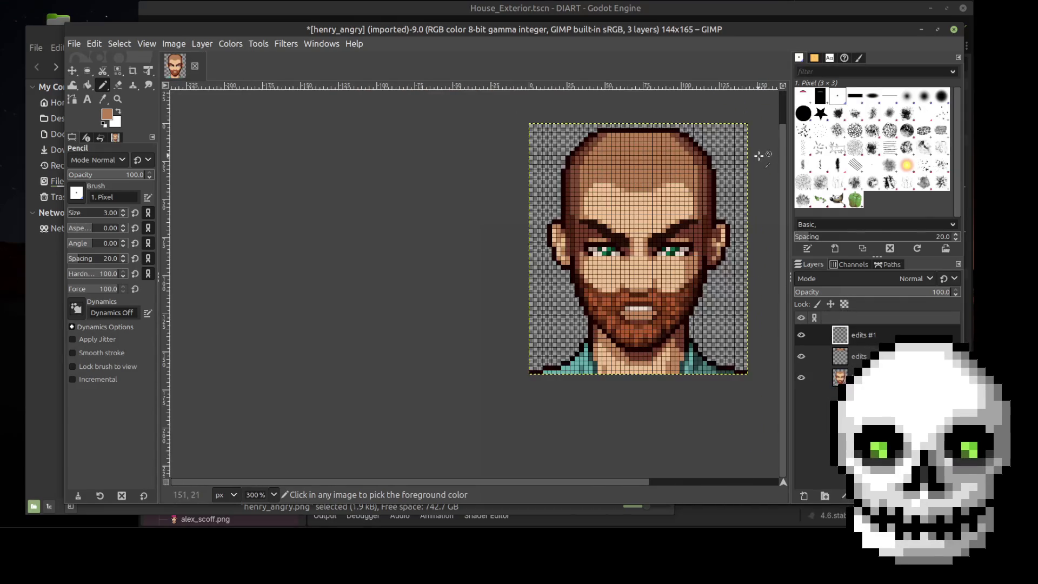
left_click(169, 44)
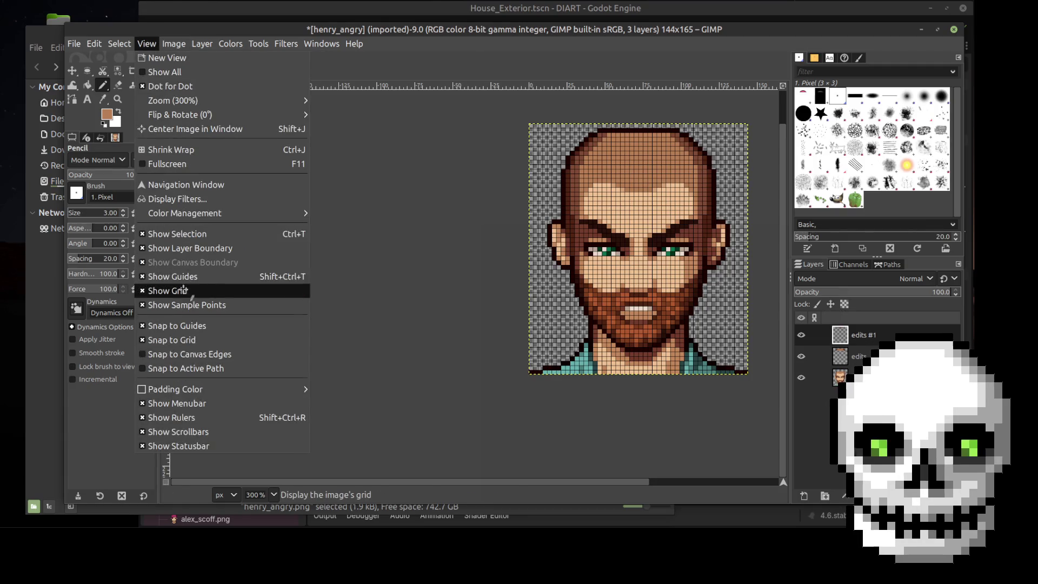
Turn off Show Grid and zoom the portrait canvas to 400%
left_click(186, 292)
scroll(578, 483, "right", 3)
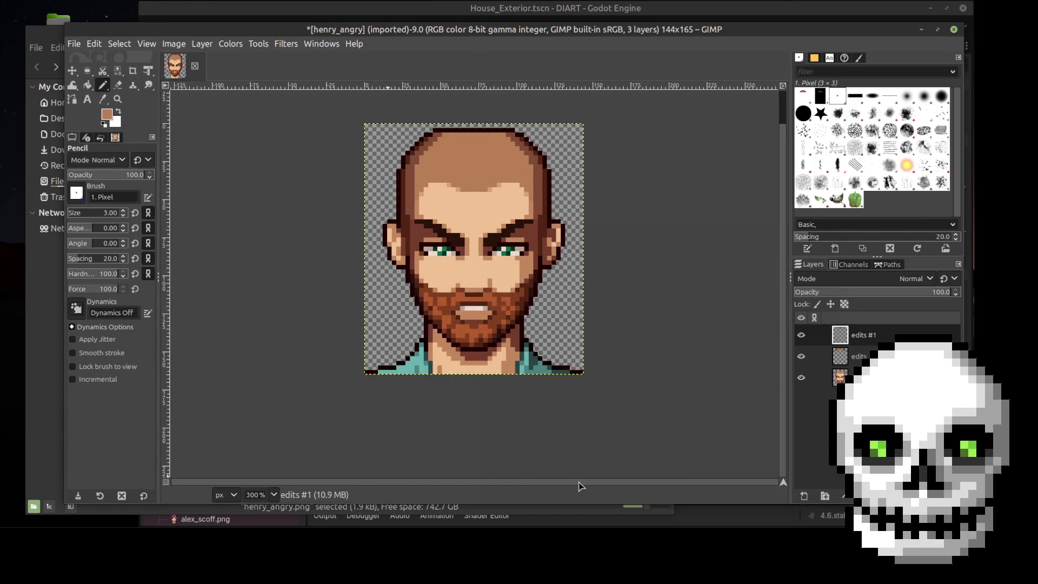
key("plus")
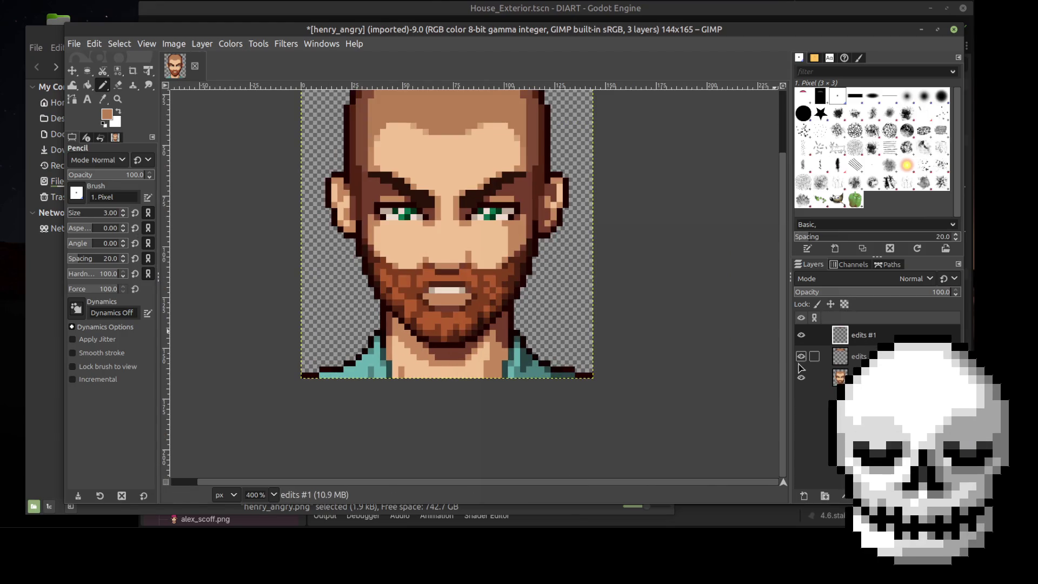
scroll(786, 356, "up", 2)
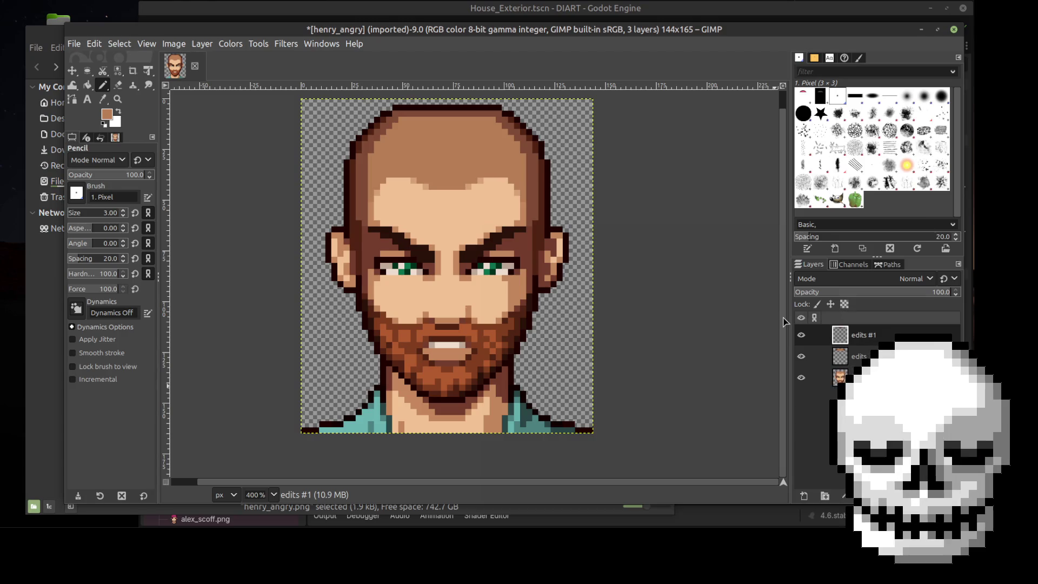
Merge edits #1 down into the edits layer and check the result
right_click(800, 336)
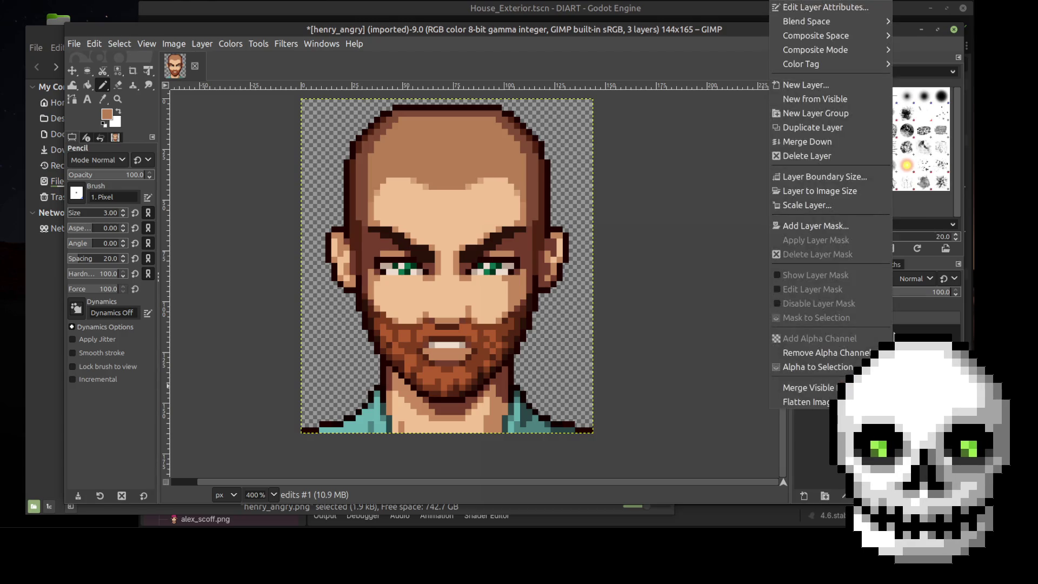
left_click(807, 142)
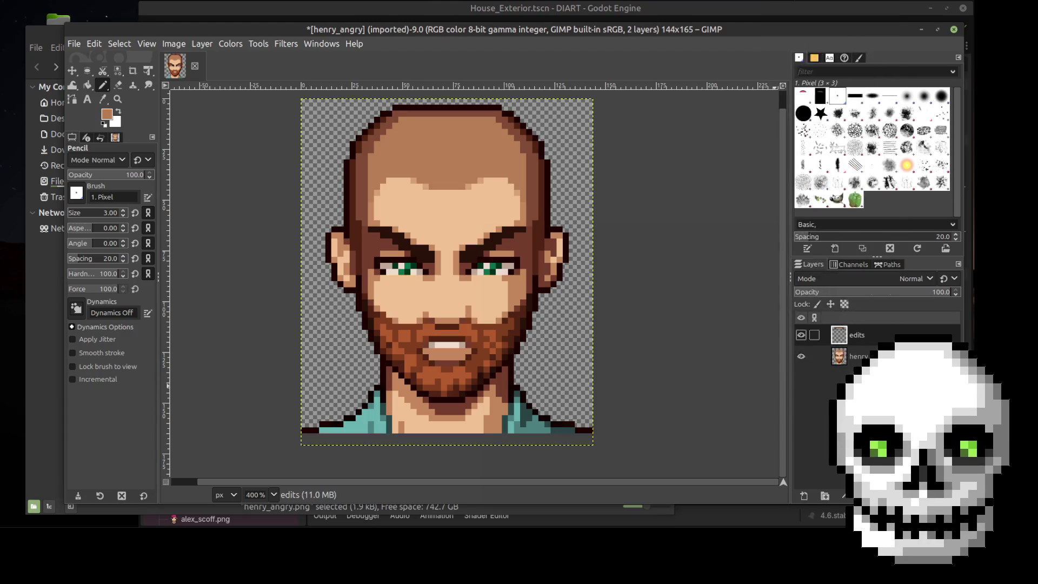
left_click(800, 336)
left_click(799, 335)
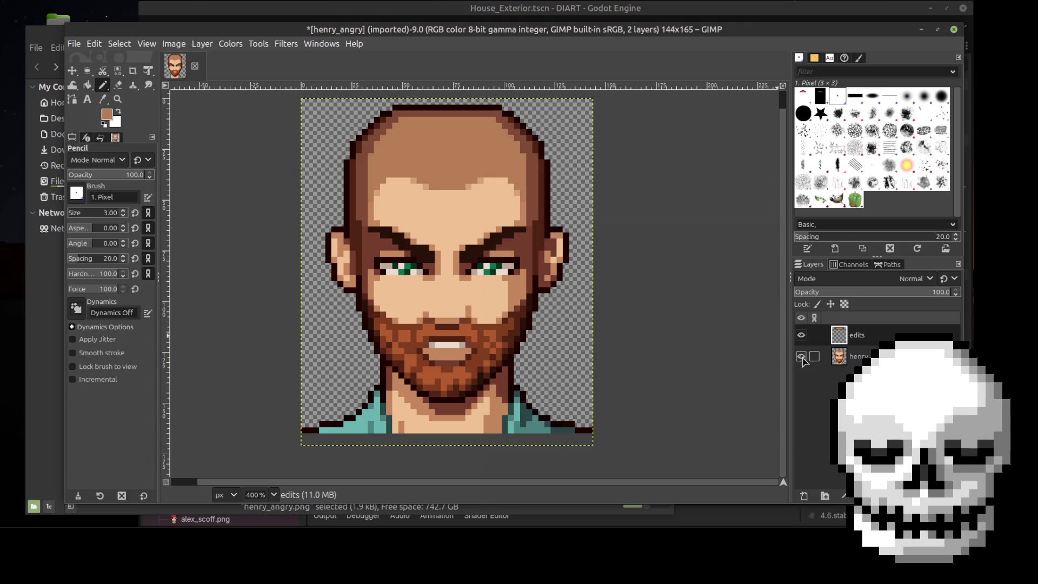
left_click(800, 356)
left_click(801, 335)
left_click(801, 334)
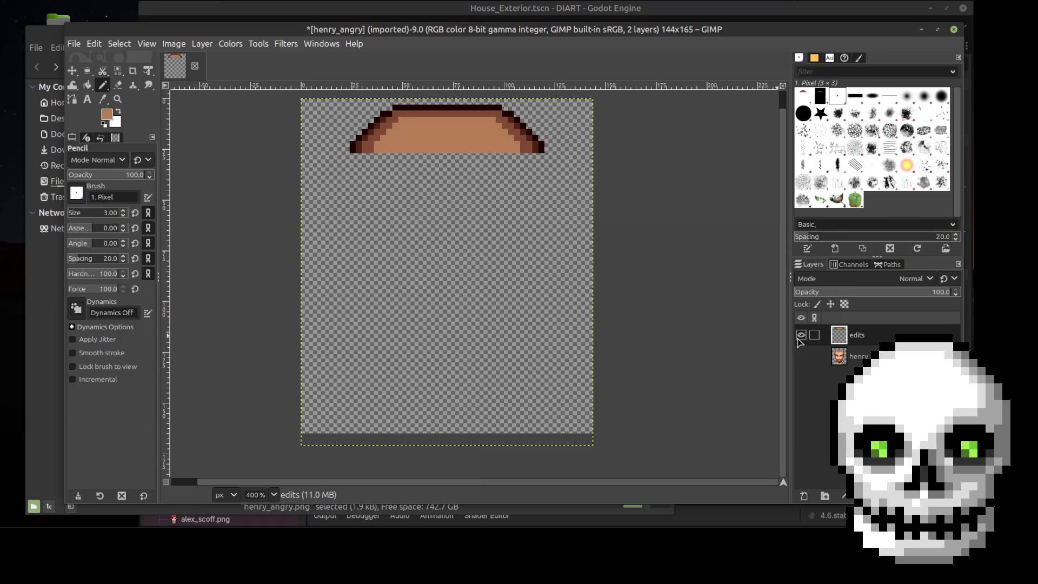
Repeatedly toggle the layer visibility to compare the bald head with the original
left_click(802, 362)
left_click(802, 362)
left_click(802, 362)
left_click(802, 362)
left_click(803, 362)
left_click(802, 362)
left_click(802, 362)
left_click(802, 363)
left_click(802, 362)
left_click(802, 362)
left_click(802, 362)
left_click(802, 362)
left_click(802, 362)
left_click(802, 362)
left_click(802, 362)
left_click(802, 362)
left_click(802, 363)
left_click(803, 362)
left_click(802, 362)
left_click(802, 362)
left_click(803, 362)
left_click(802, 362)
left_click(802, 362)
left_click(802, 362)
left_click(802, 362)
left_click(802, 362)
left_click(802, 362)
left_click(802, 362)
left_click(802, 362)
left_click(802, 362)
left_click(802, 362)
left_click(802, 362)
left_click(802, 363)
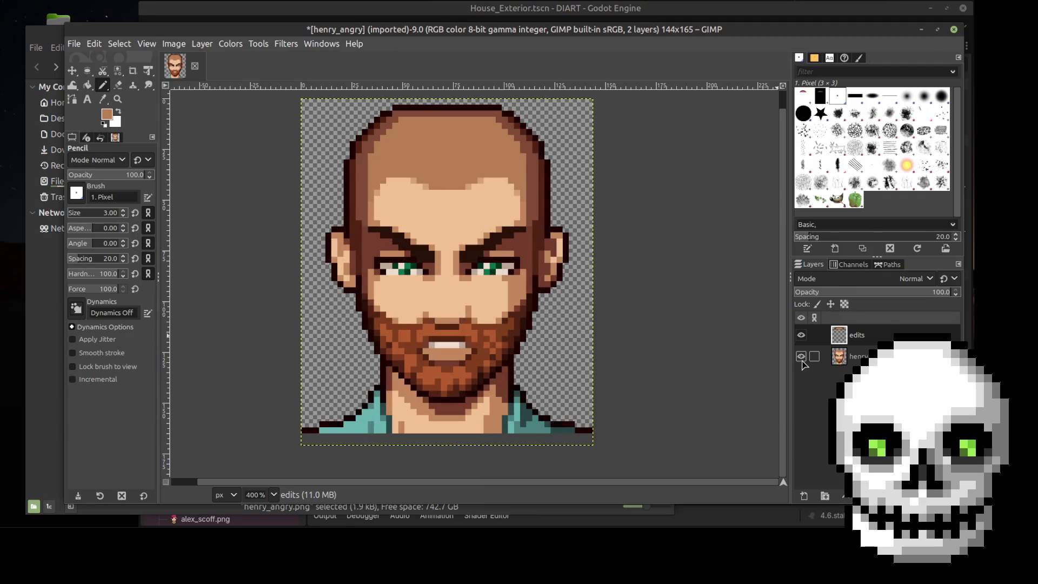
left_click(802, 362, "shift")
Make the henry face layer active, show the edits layer again, and bring up the save dialog
left_click(841, 361)
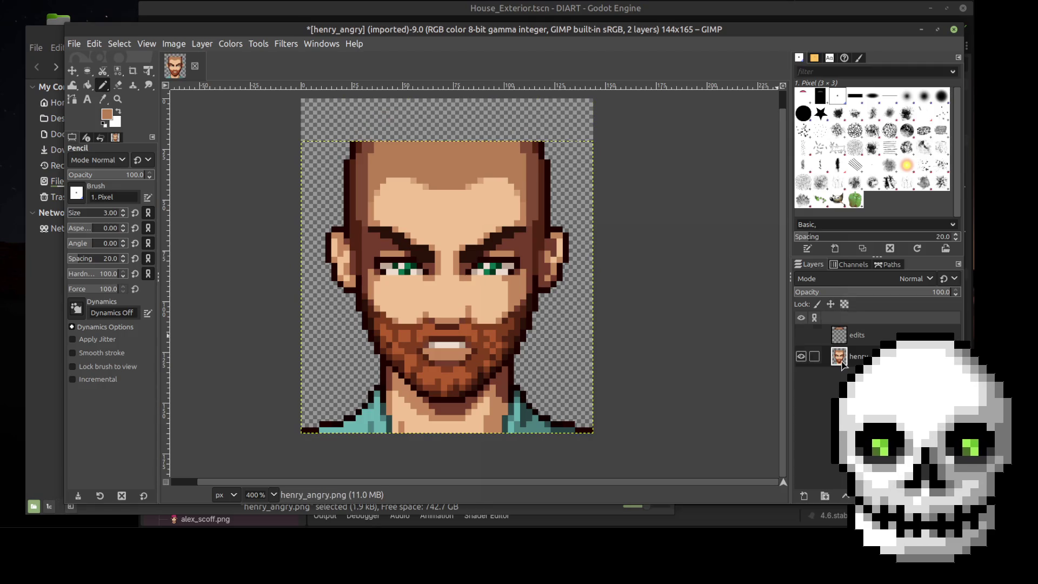
key("Page_Up")
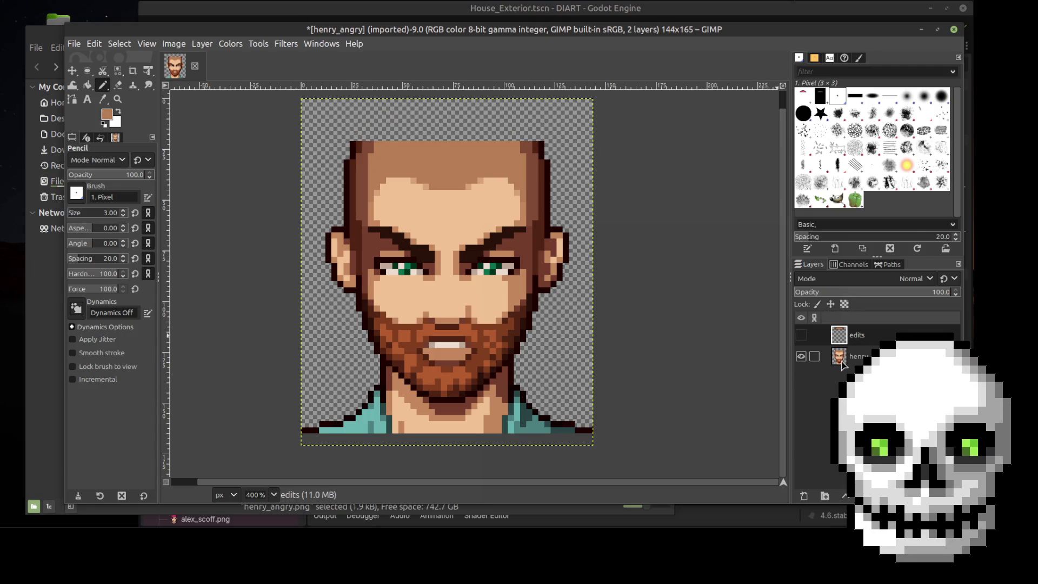
left_click(842, 361)
left_click(72, 70)
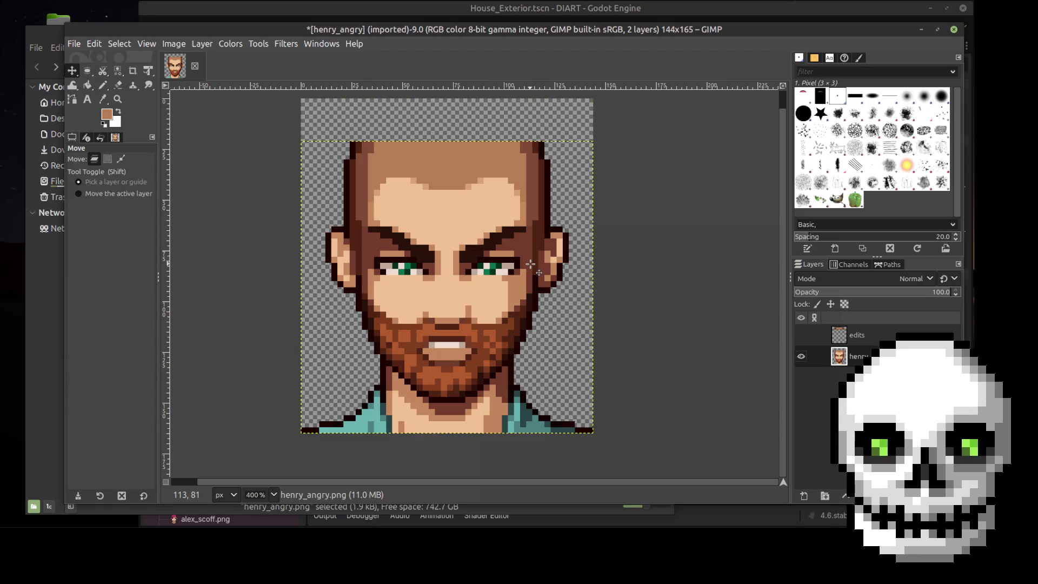
key("ctrl+z")
key("ctrl+y")
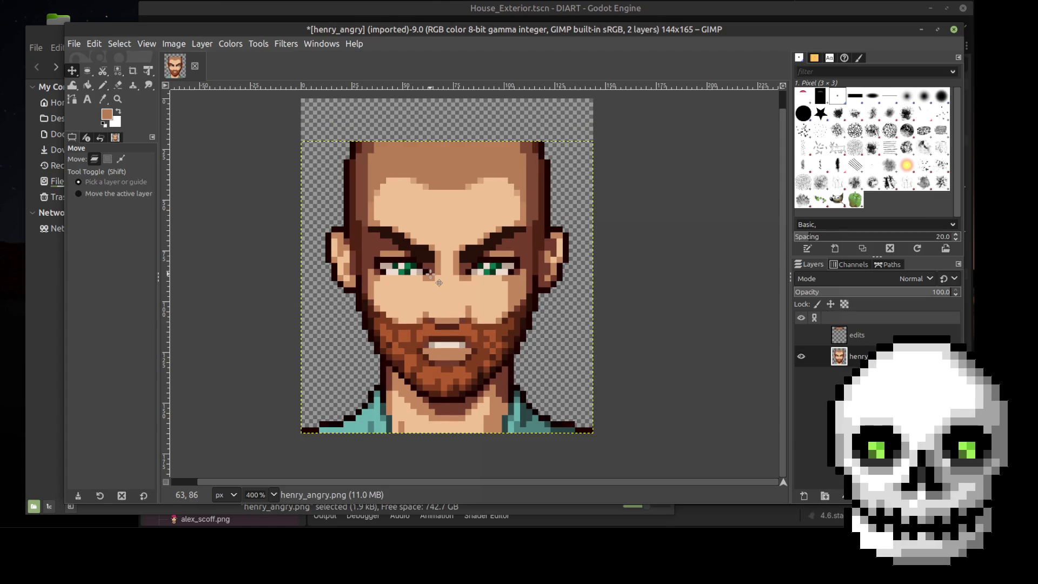
left_click(801, 334)
left_click(876, 339)
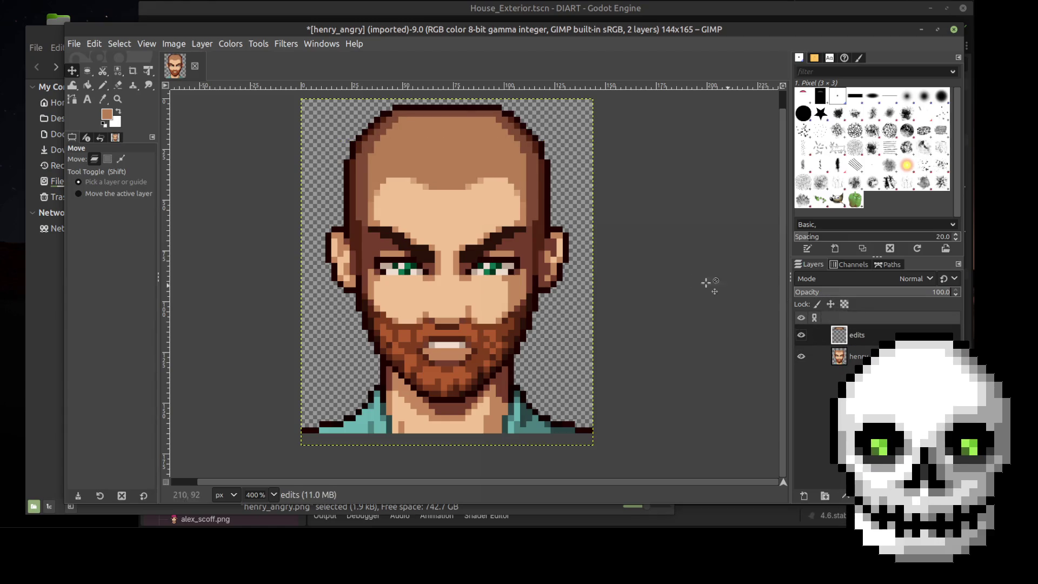
key("ctrl+s")
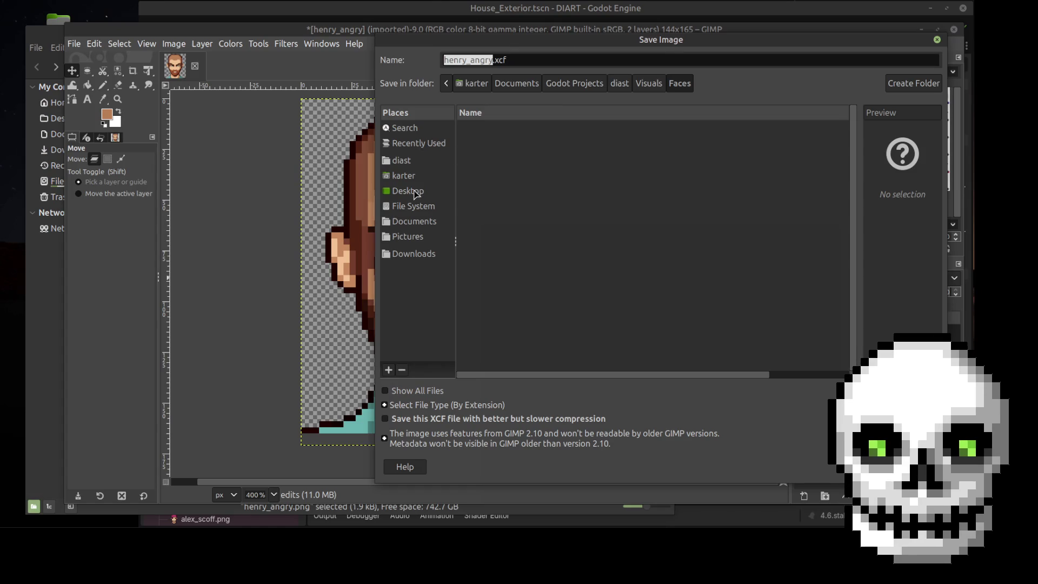
Save the portrait as henry_wig-cap.xcf in Desktop/DIART, then switch to the Faces folder window
left_click(413, 190)
left_click(503, 143)
double_click(503, 143)
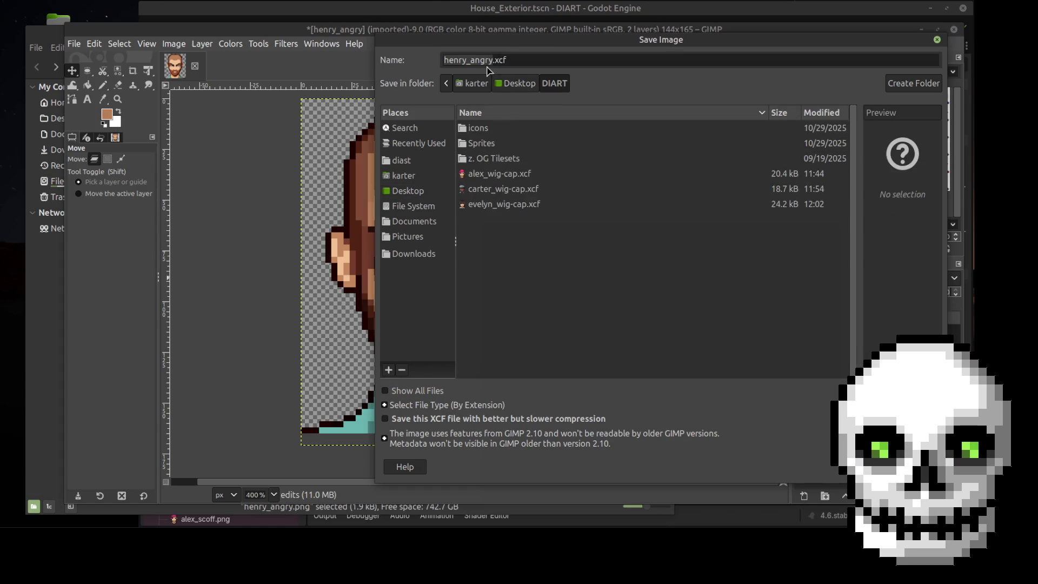
key("BackSpace")
key("BackSpace")
key("BackSpace")
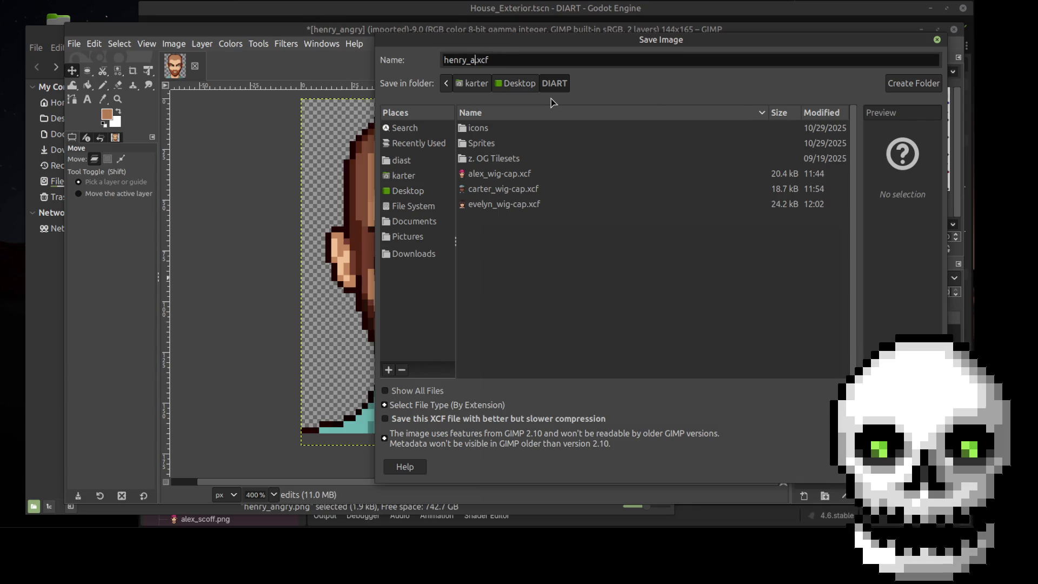
type("wig-ca")
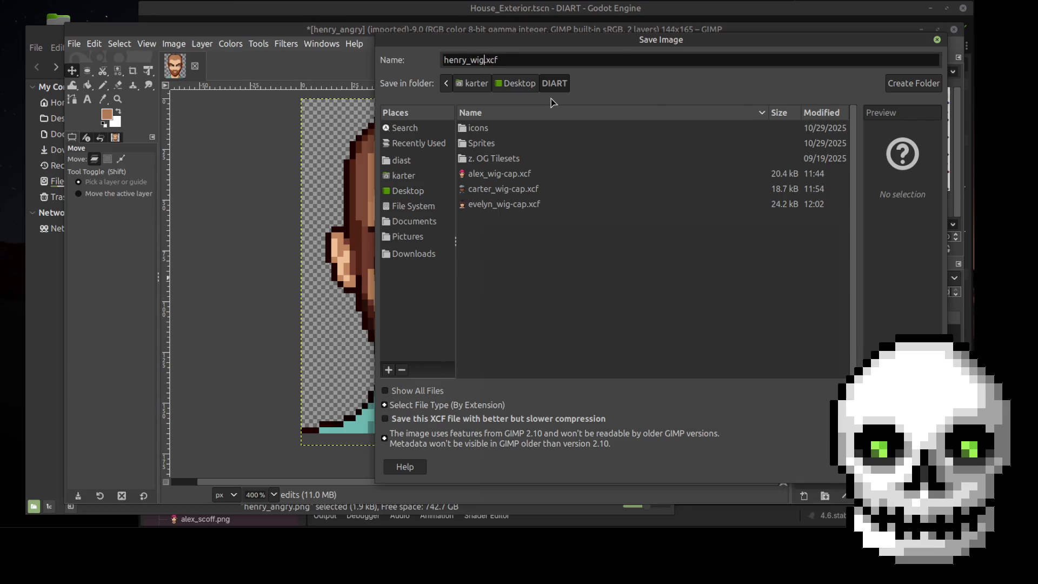
type("p")
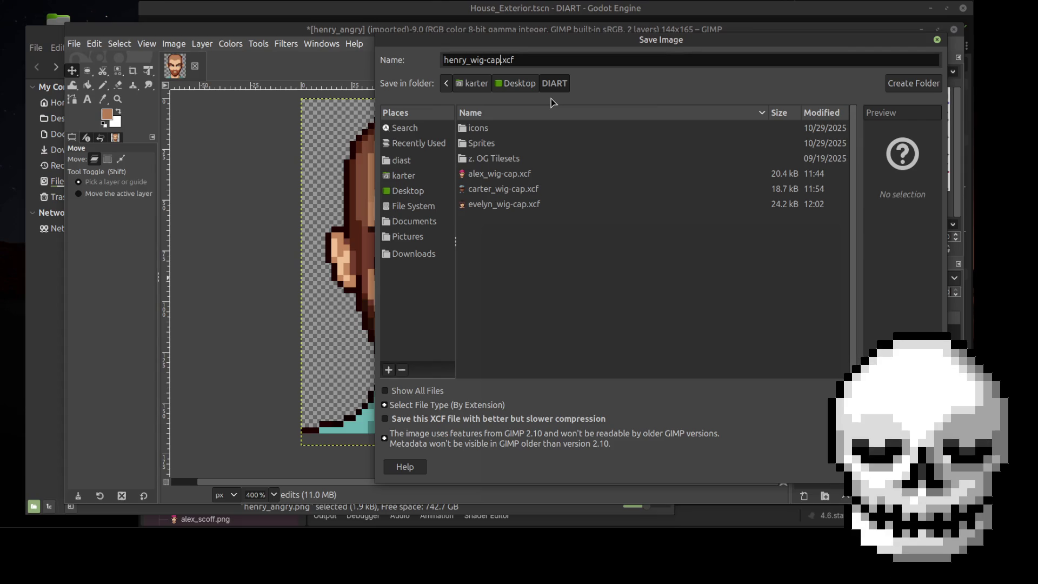
key("Return")
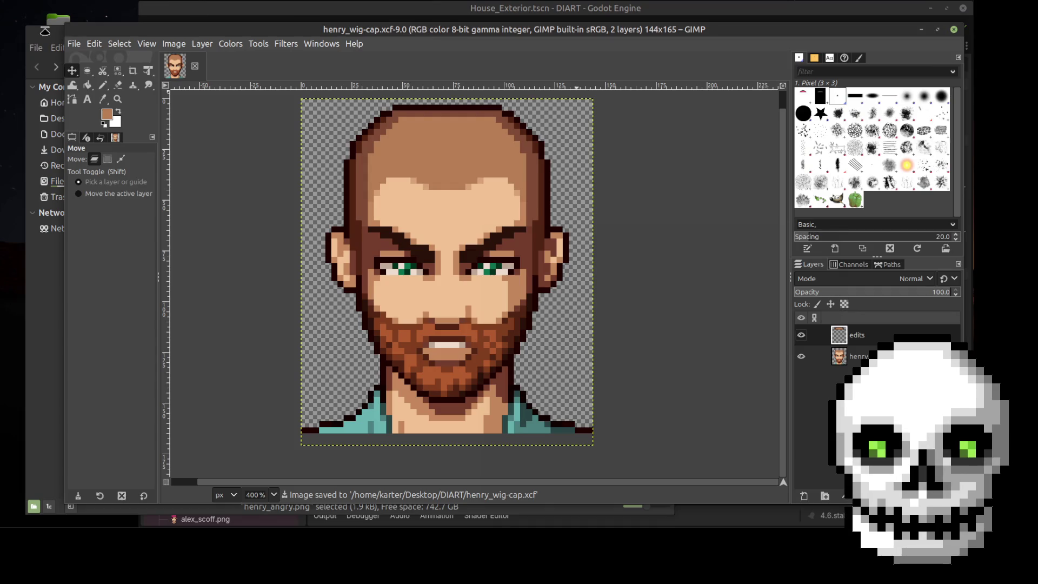
left_click(44, 32)
scroll(401, 247, "down", 4)
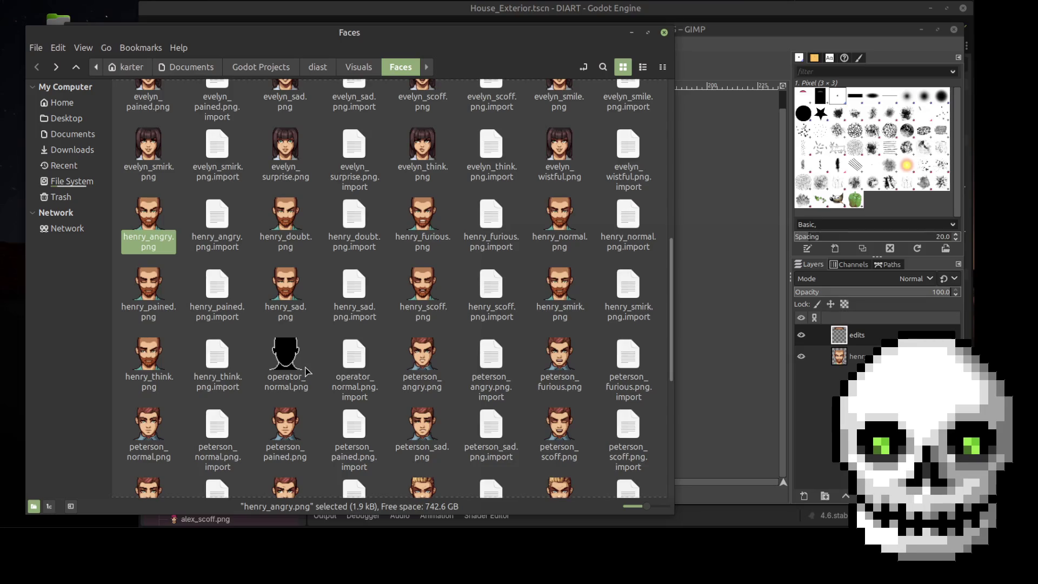
Open operator_normal.png and peterson_angry.png in GIMP from the Faces folder
left_click(279, 367)
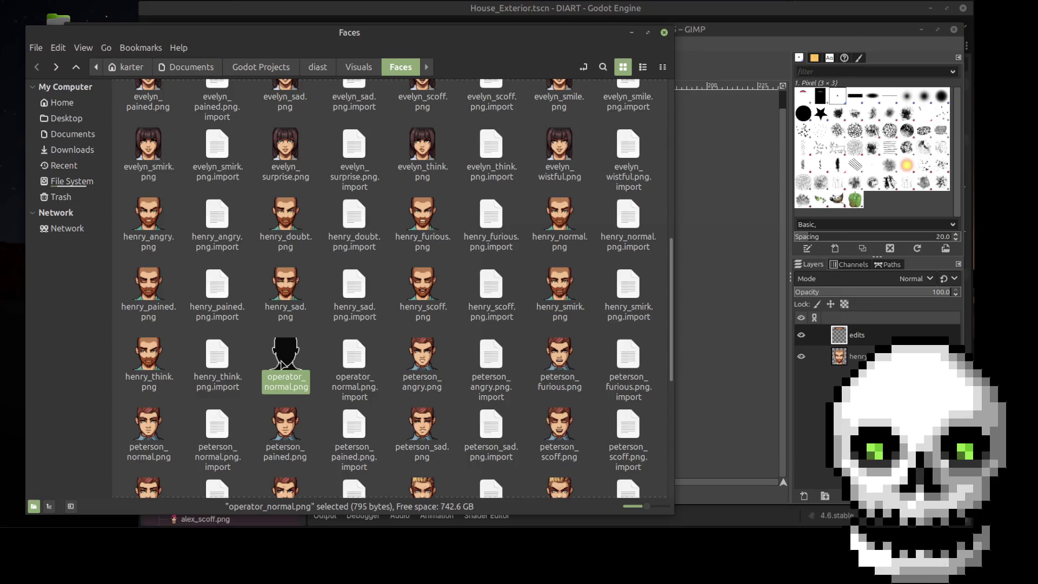
right_click(281, 365)
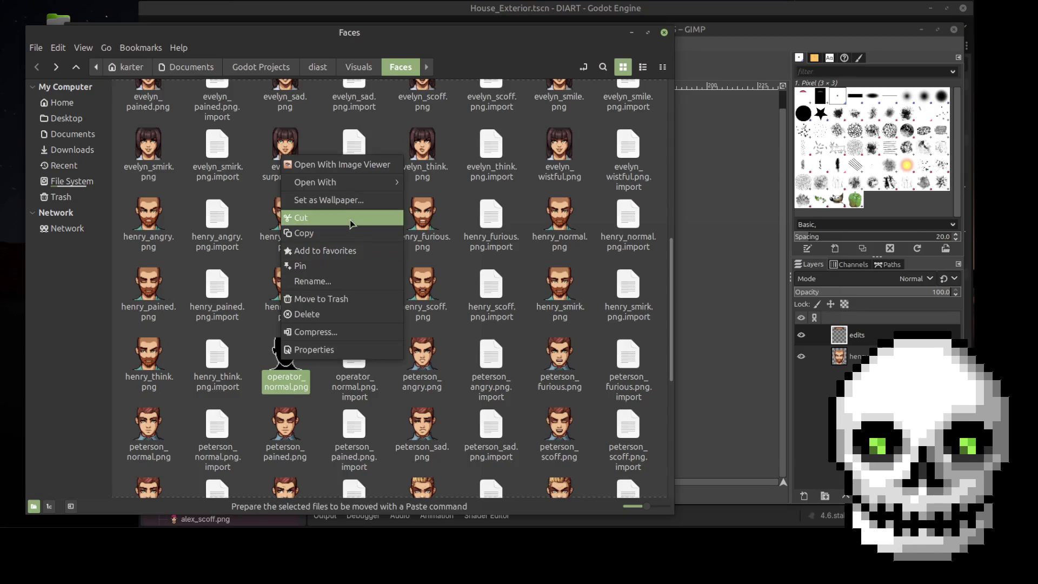
mouse_move(351, 185)
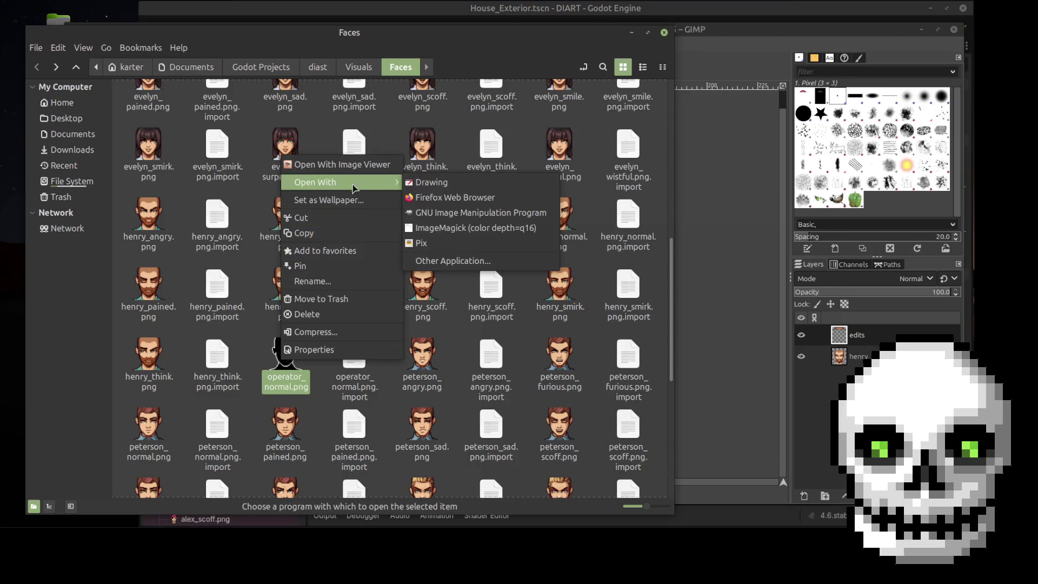
left_click(436, 212)
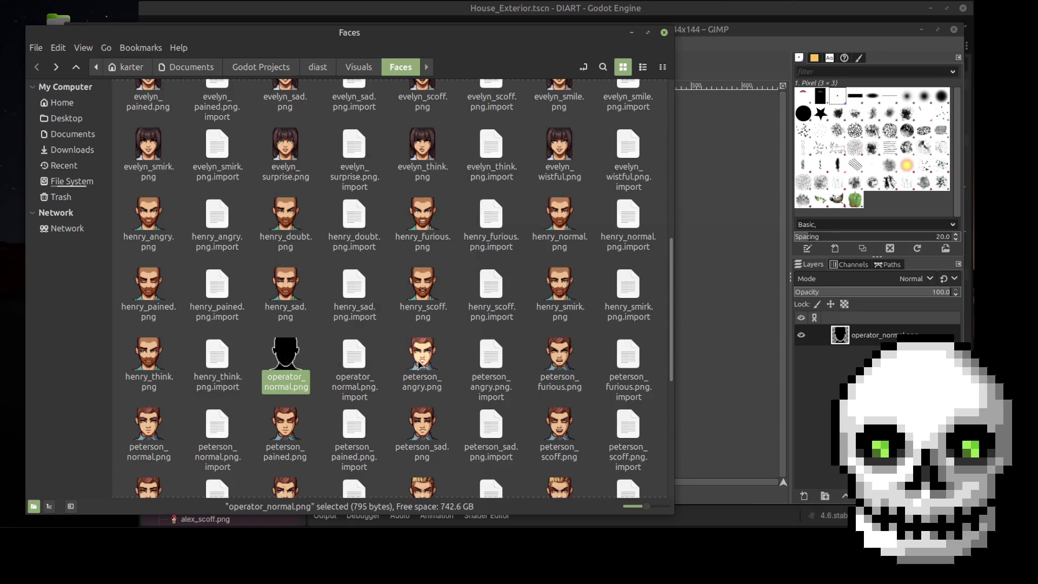
left_click(429, 365)
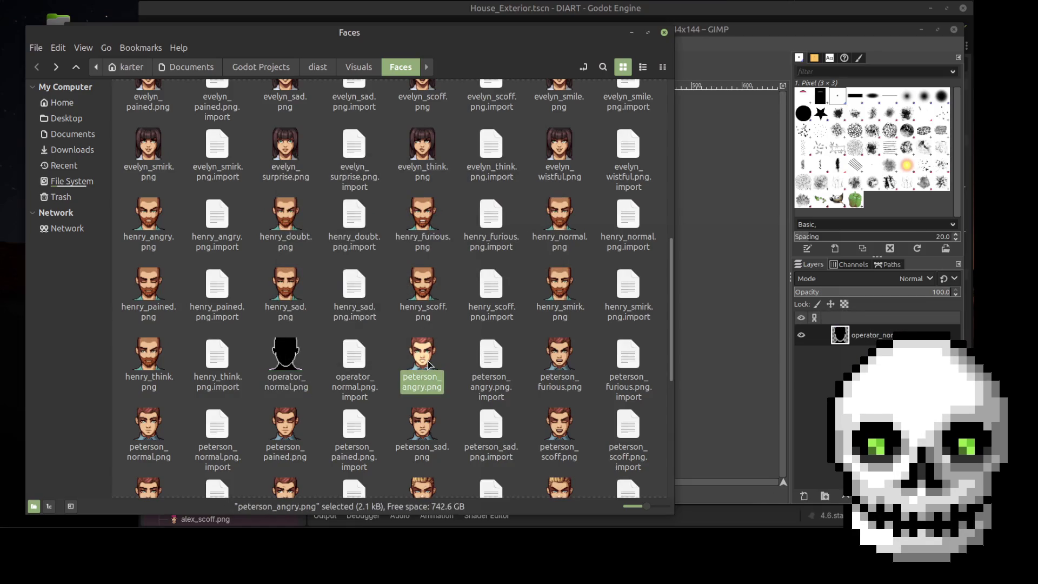
right_click(422, 356)
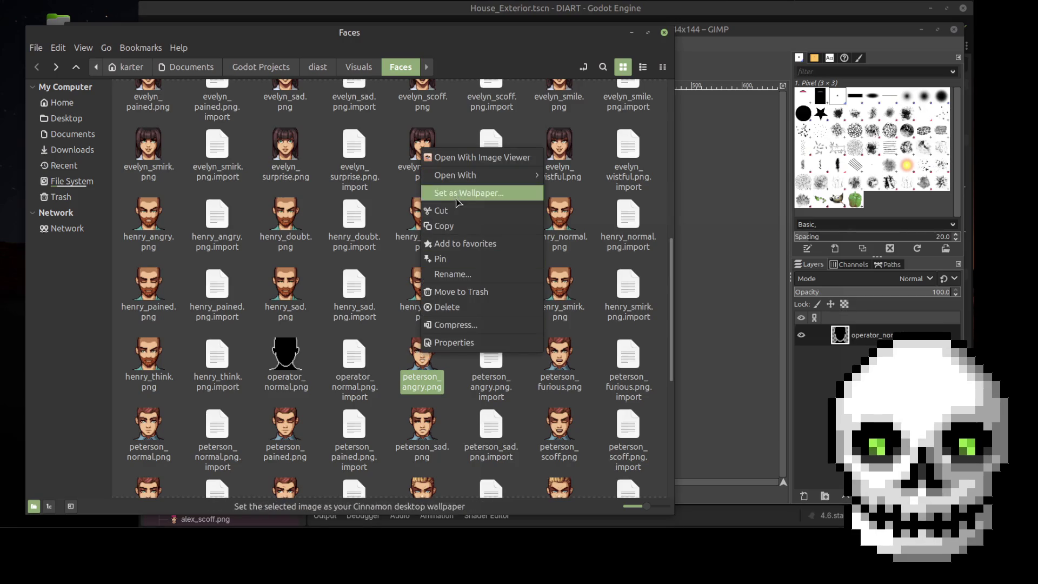
mouse_move(475, 175)
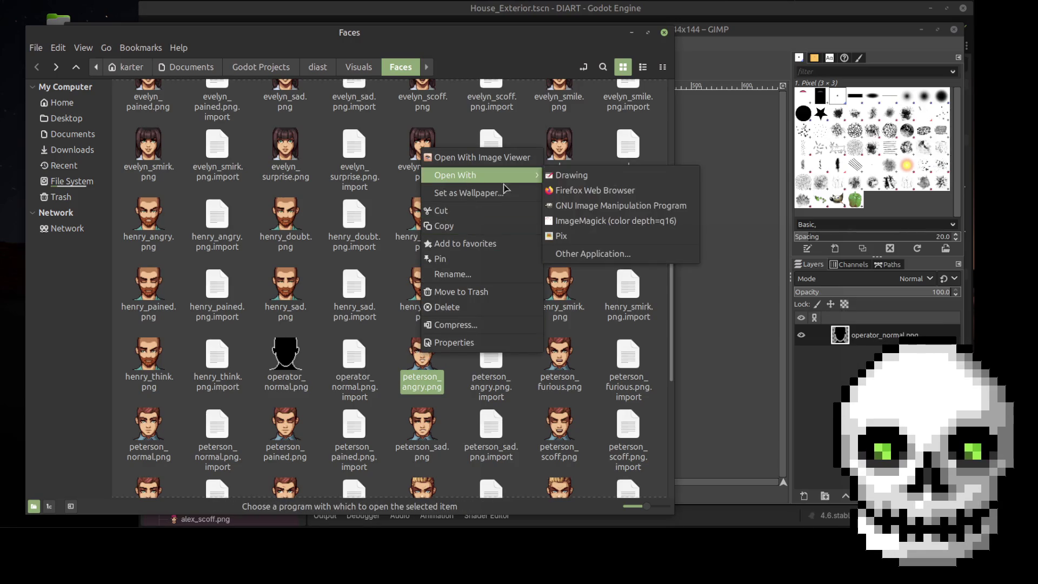
left_click(596, 207)
Open sam_angry.png and stella_angry.png in GIMP as well
scroll(212, 391, "down", 5)
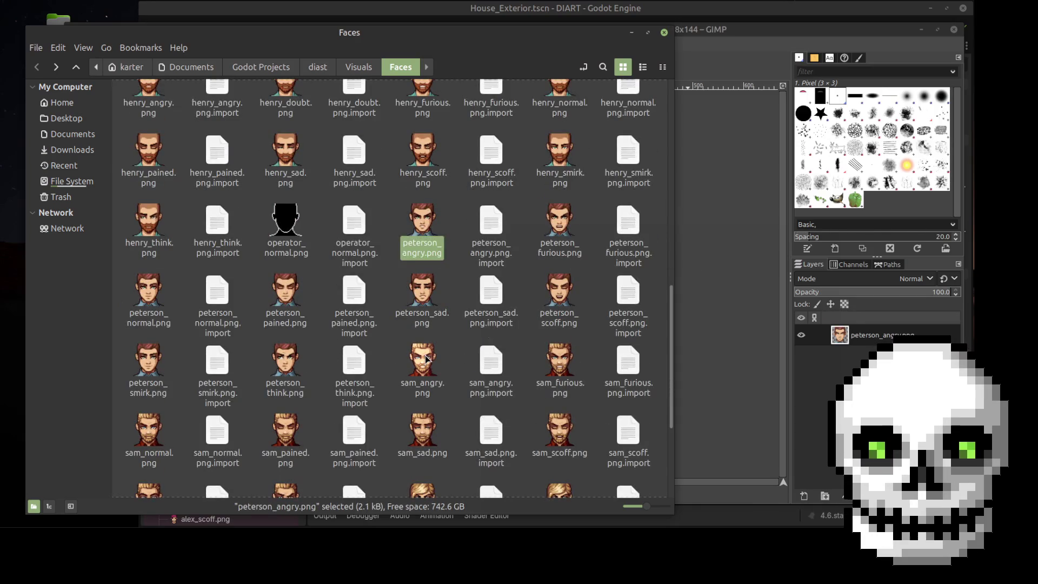
left_click(427, 358)
right_click(427, 358)
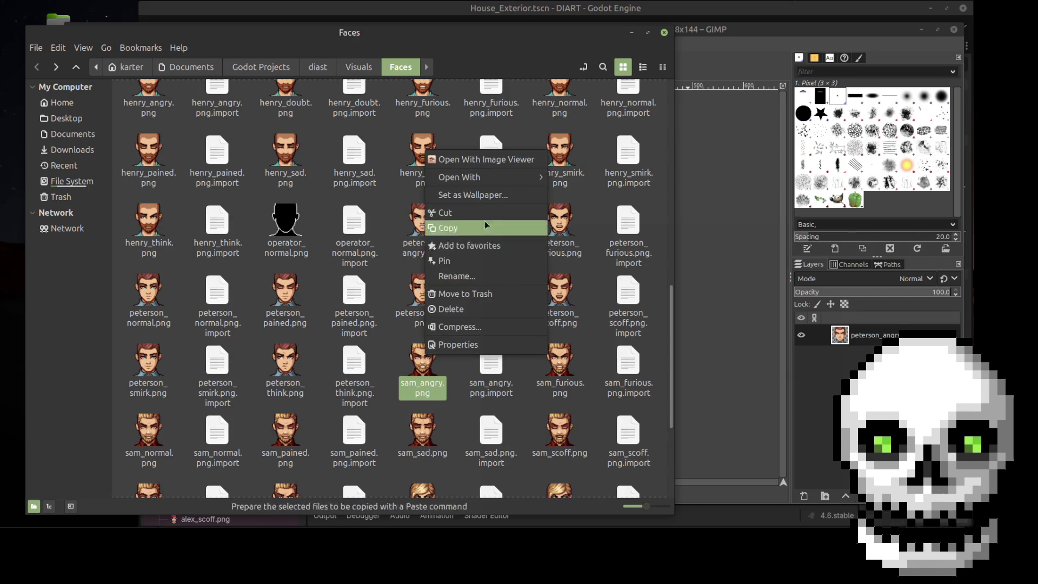
mouse_move(489, 177)
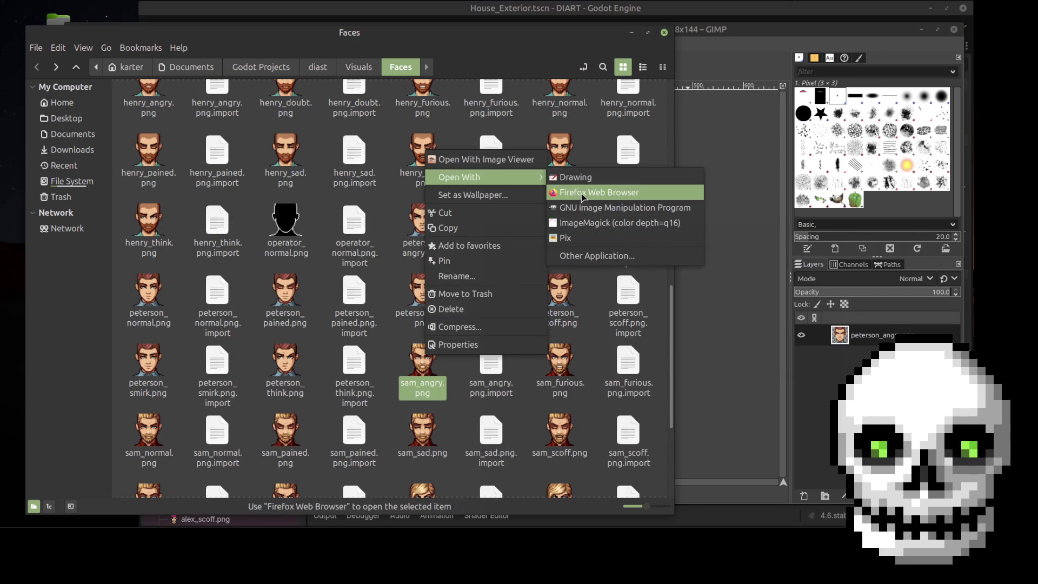
left_click(584, 206)
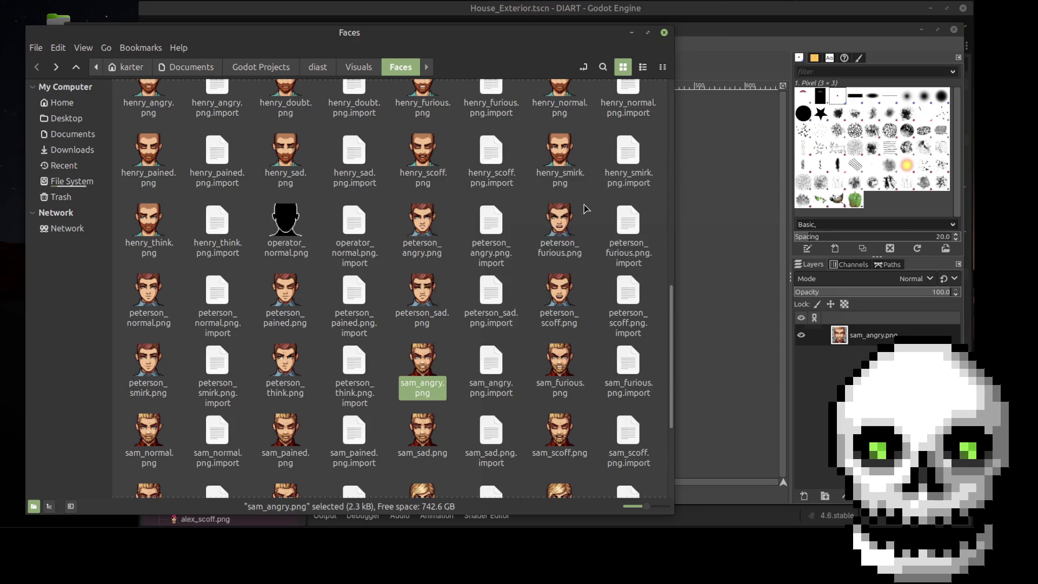
scroll(377, 381, "down", 3)
scroll(377, 381, "down", 2)
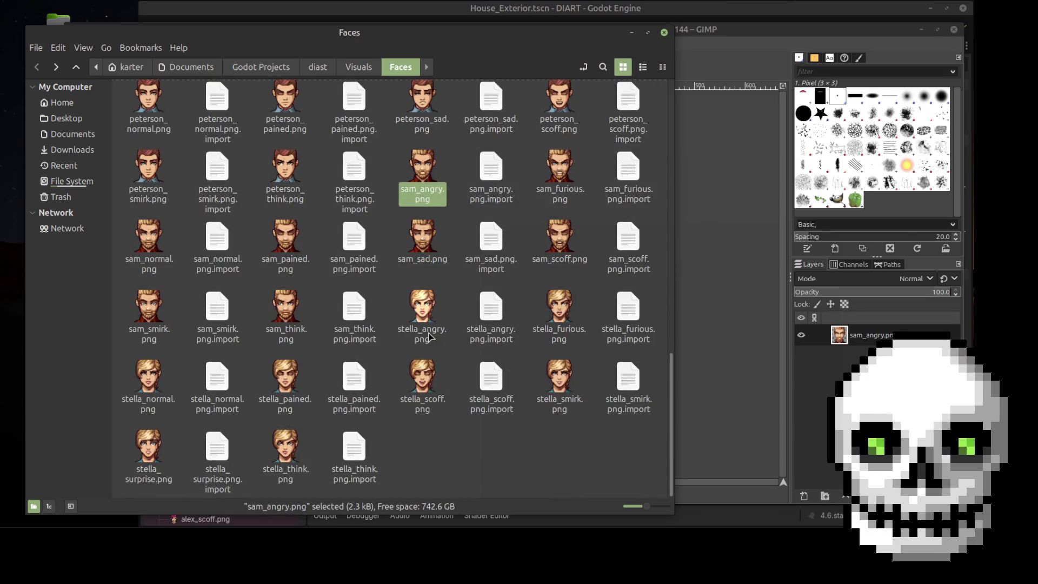
left_click(429, 305)
right_click(429, 305)
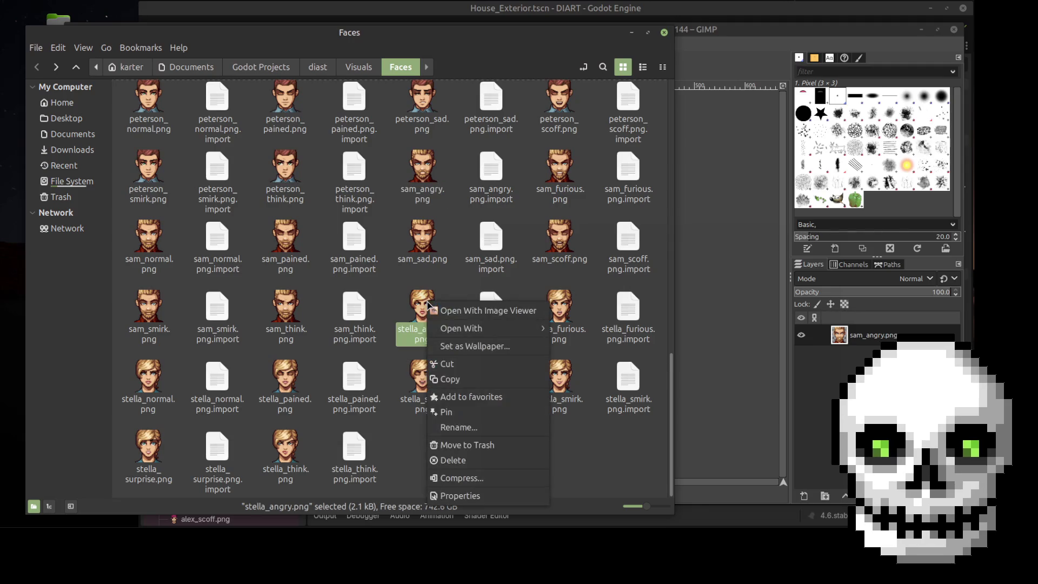
mouse_move(519, 328)
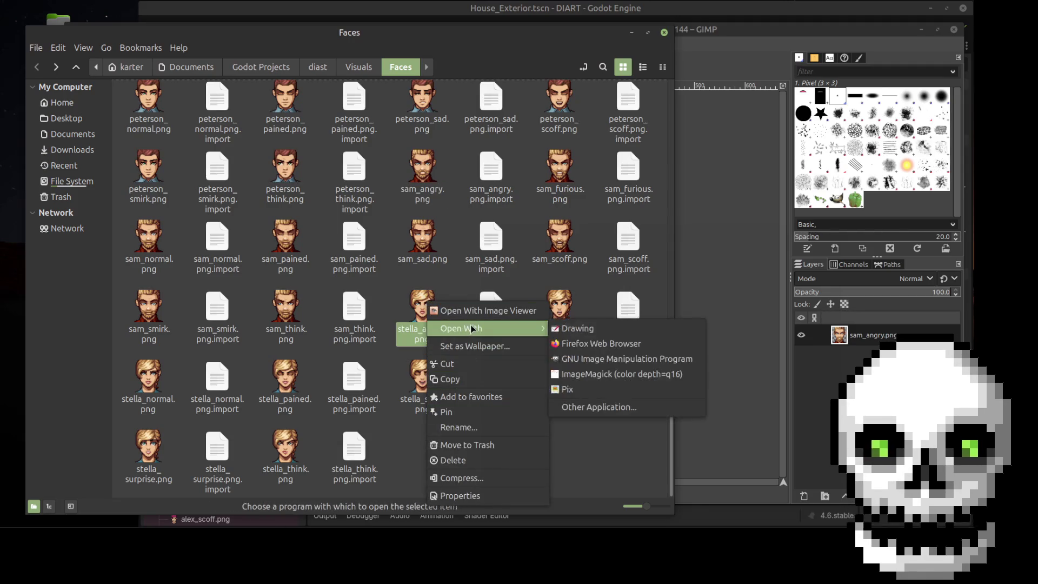
left_click(595, 354)
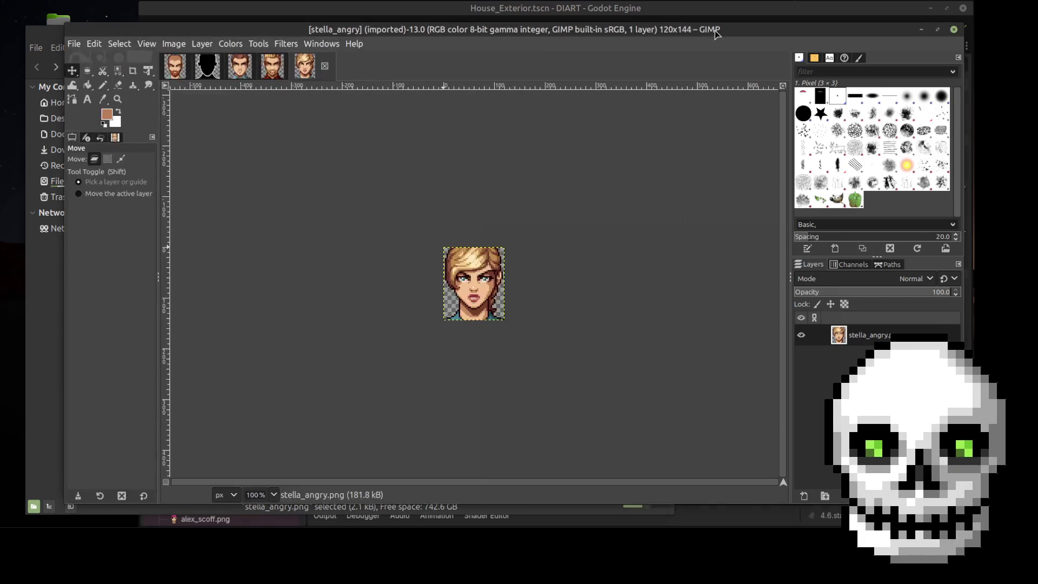
Resize the operator_normal canvas to 144×165 with a 21-pixel vertical offset
left_click(211, 71)
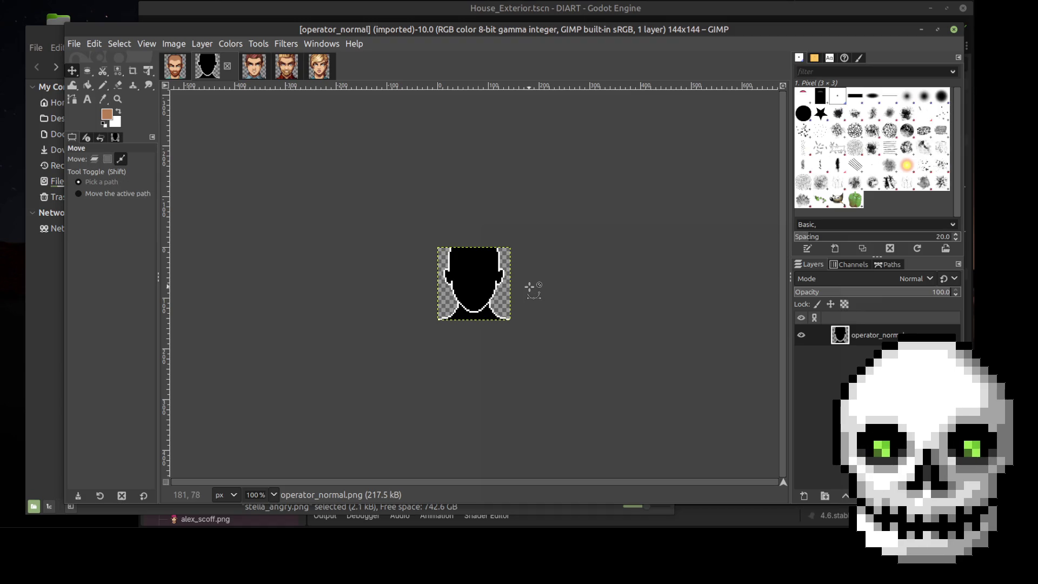
scroll(530, 282, "up", 3)
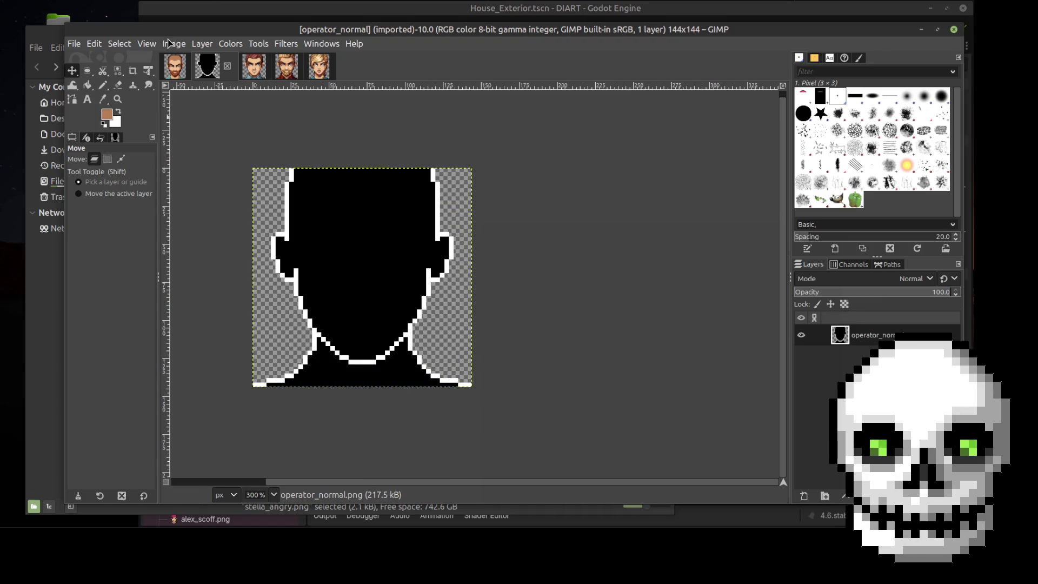
left_click(146, 46)
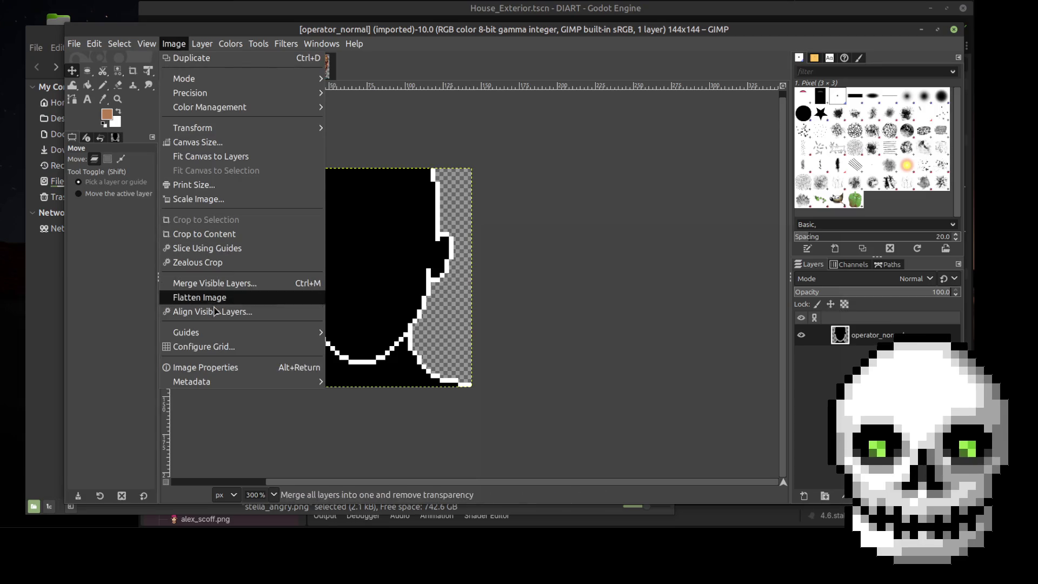
left_click(195, 142)
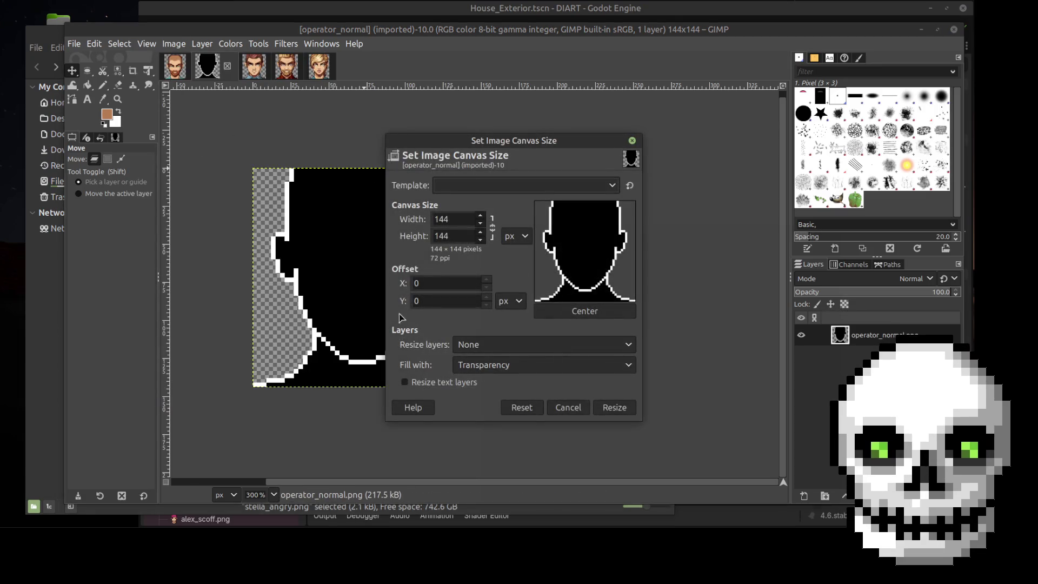
double_click(458, 234)
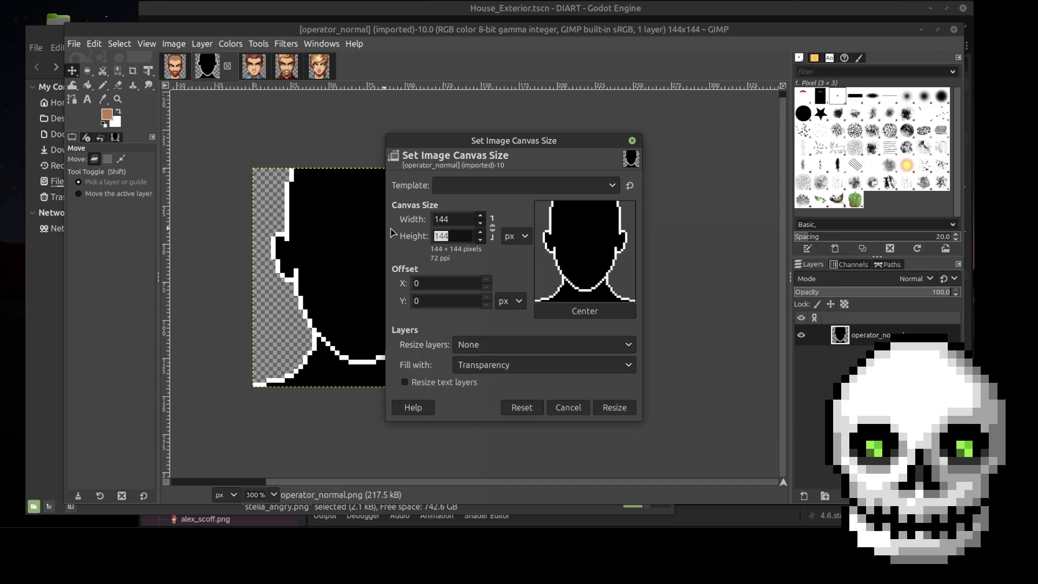
type("165")
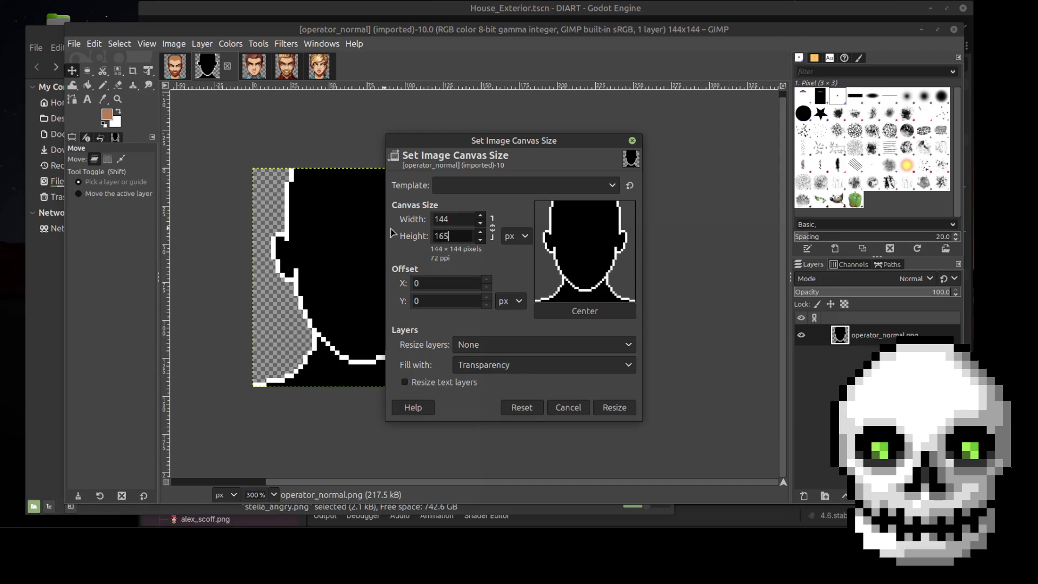
left_click(439, 299)
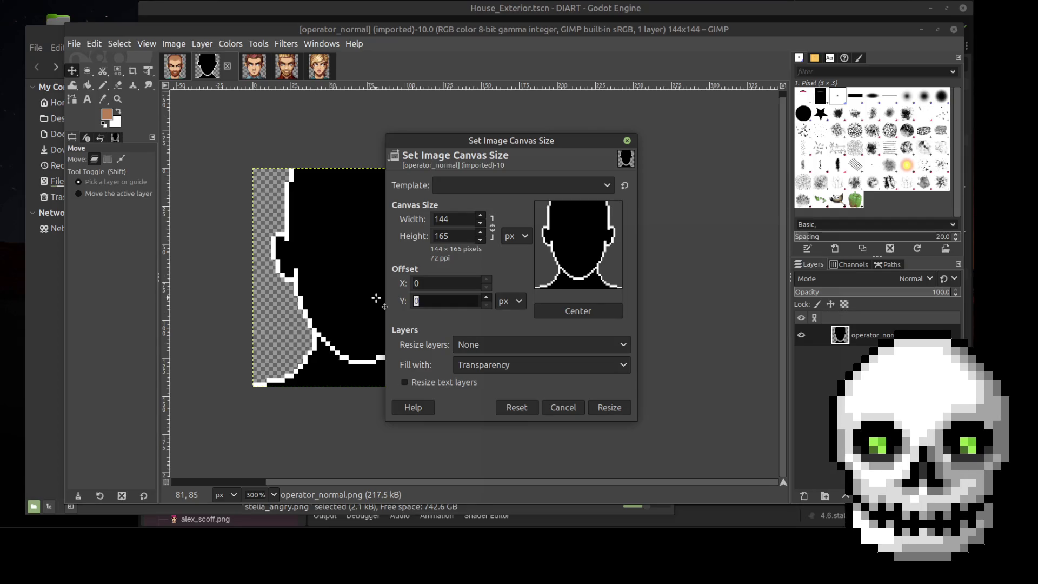
type("21")
key("Tab")
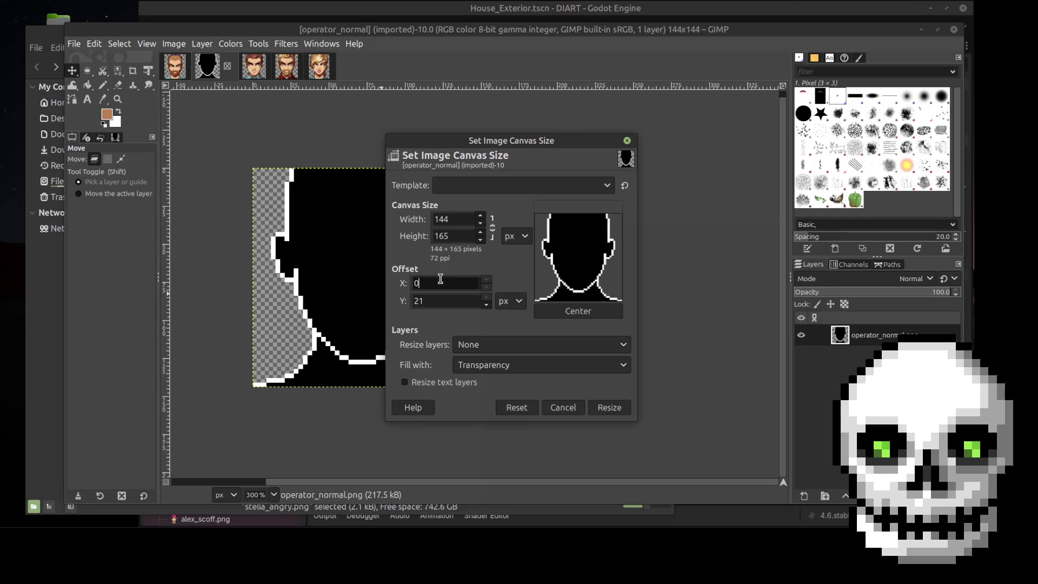
left_click(607, 409)
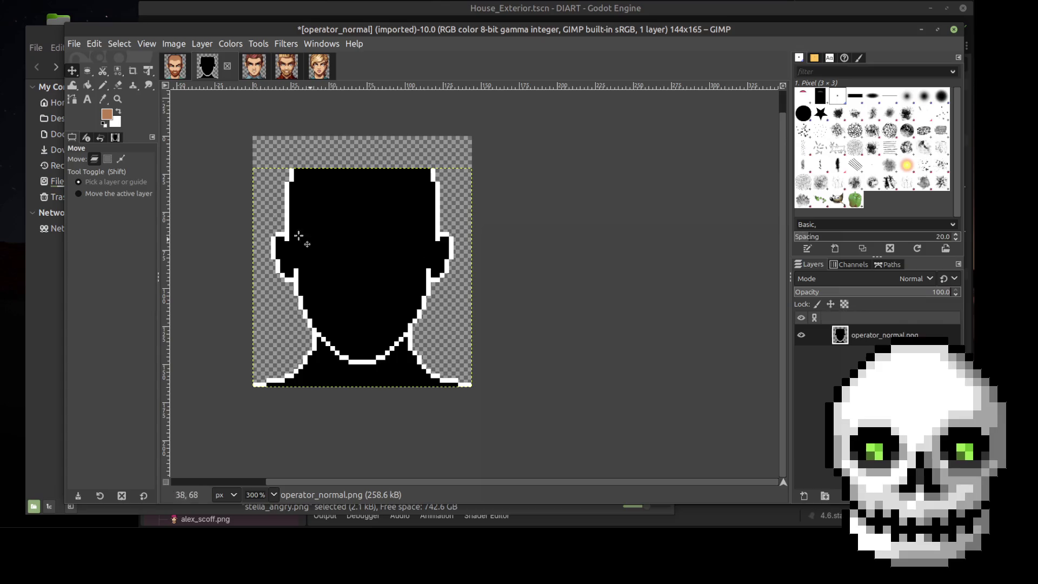
left_click(174, 67)
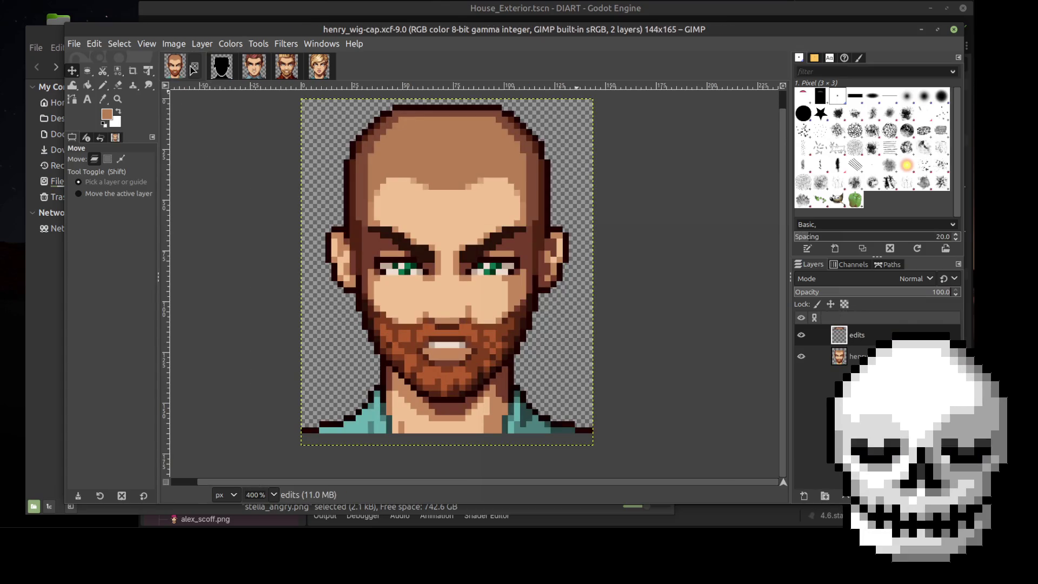
Close henry_wig-cap.xcf and switch through peterson_angry to the 120x144 stella_angry portrait
left_click(193, 69)
left_click(208, 66)
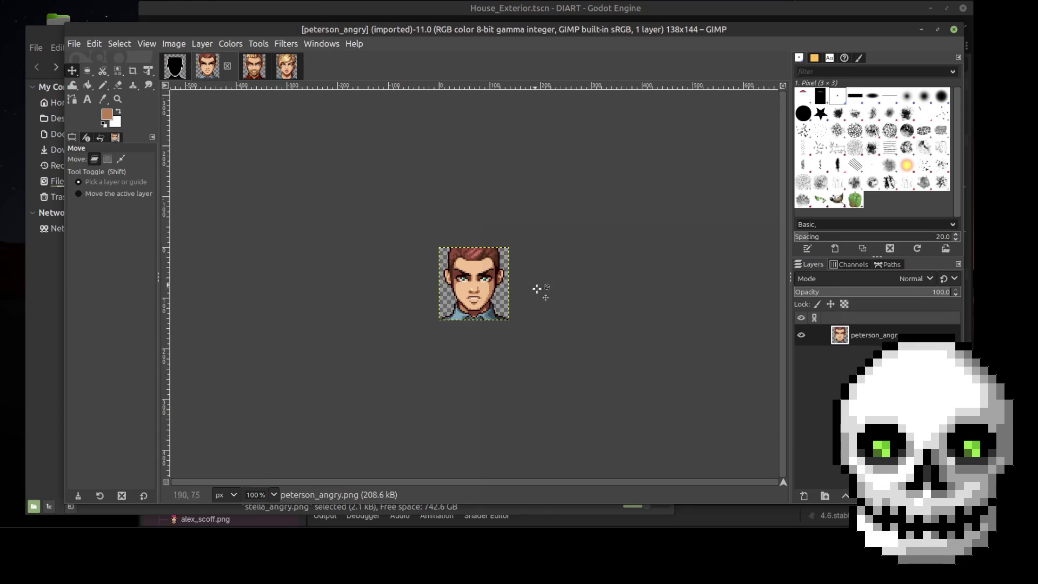
scroll(512, 287, "up", 2)
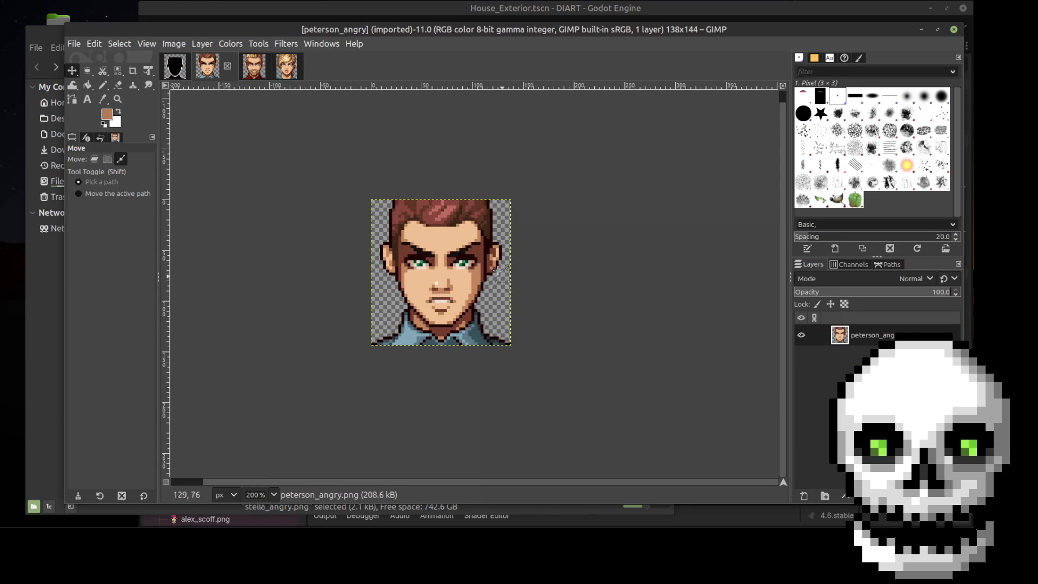
left_click(286, 66)
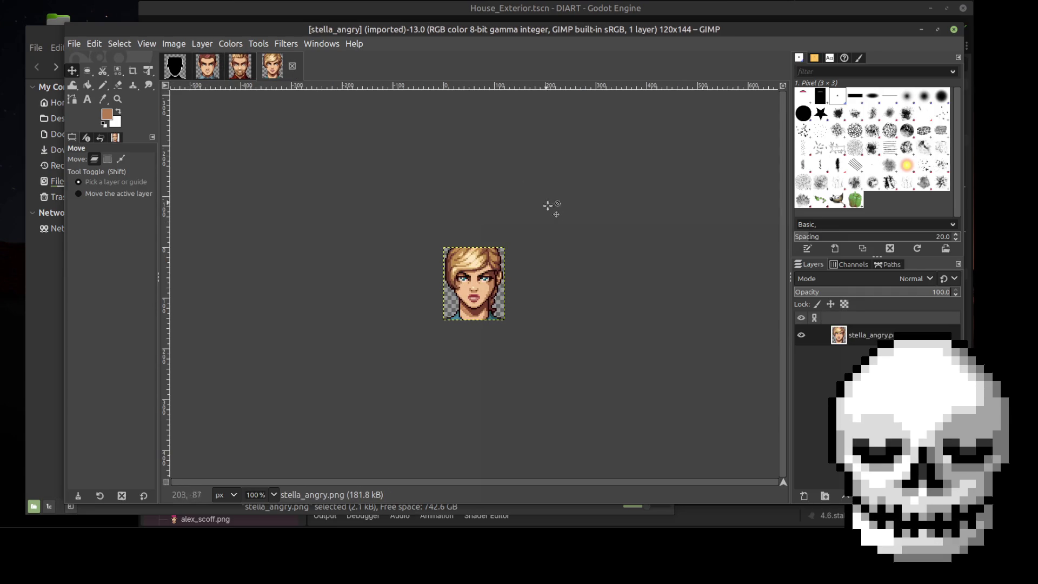